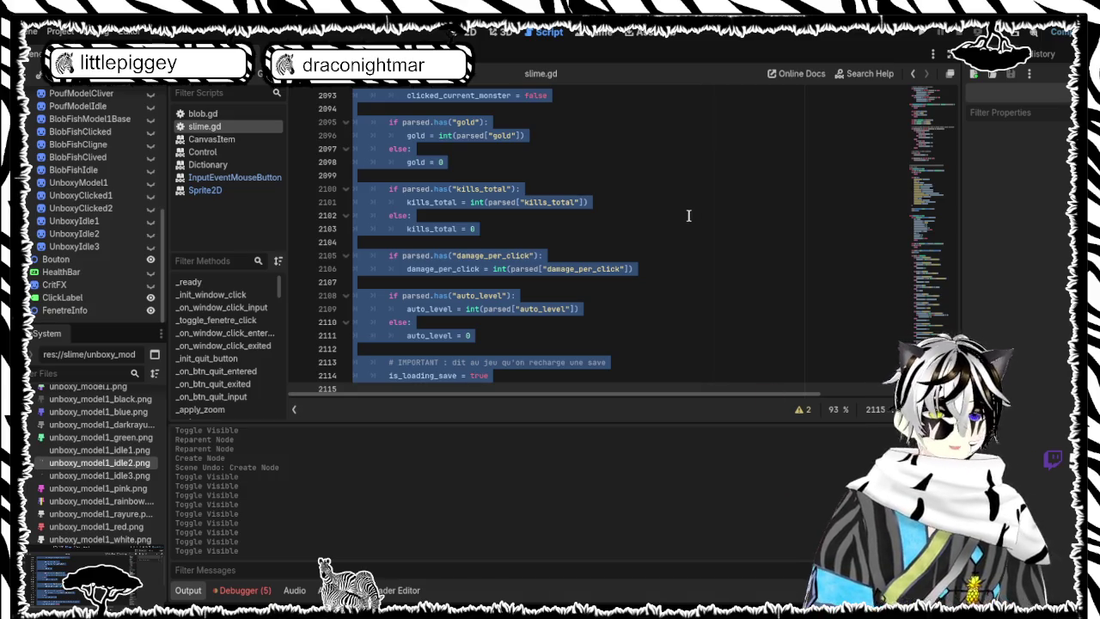
Step: Scroll slime.gd to the load code that parses click_total, income_level and max_hp from JSON
{"action": "scroll", "coordinate": [697, 148], "scroll_direction": "up", "scroll_amount": 5}
{"action": "scroll", "coordinate": [697, 148], "scroll_direction": "up", "scroll_amount": 13}
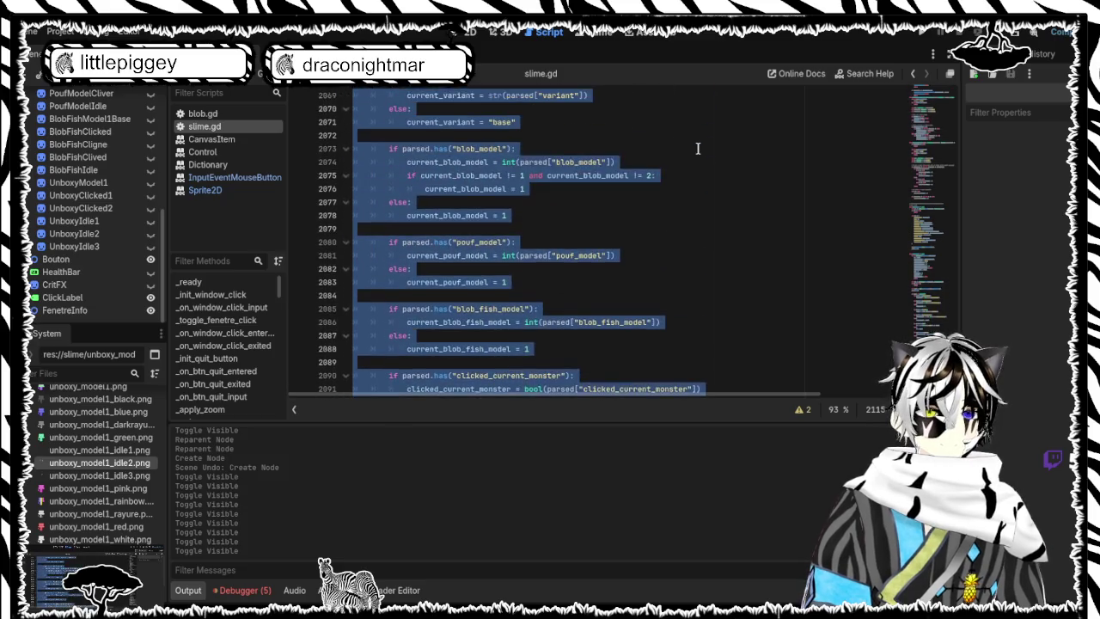
{"action": "scroll", "coordinate": [697, 147], "scroll_direction": "up", "scroll_amount": 1}
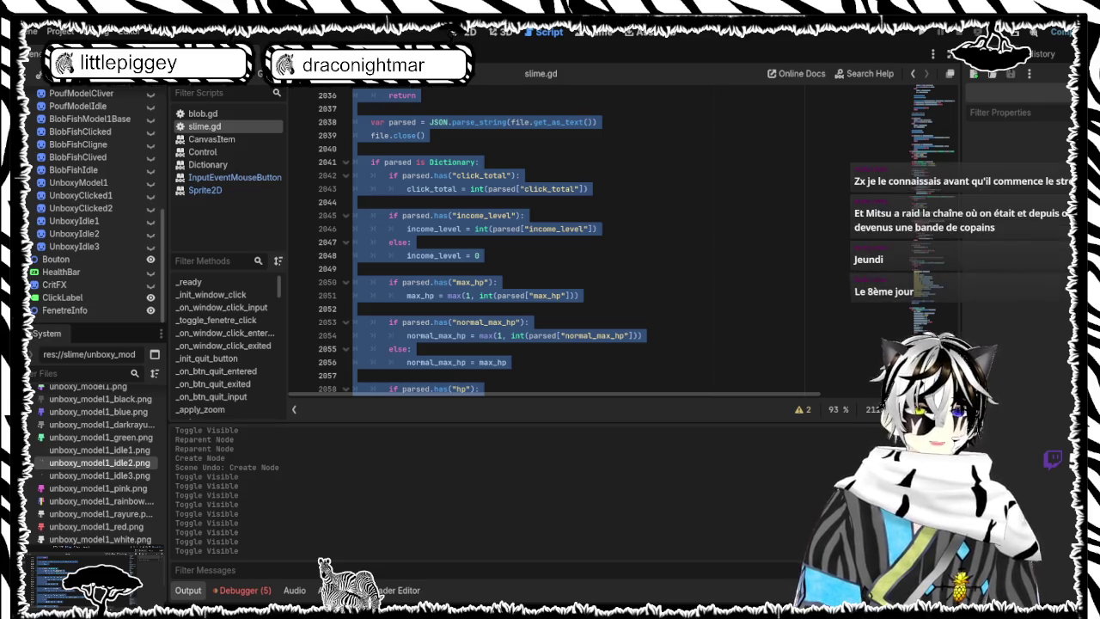
{"action": "left_click", "coordinate": [610, 312]}
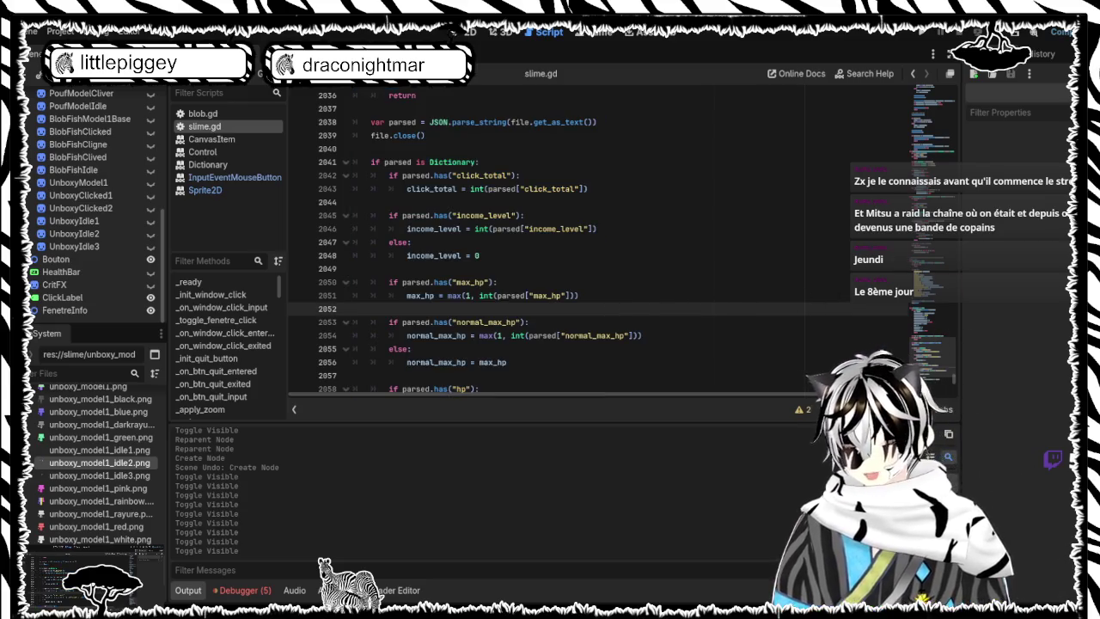
Step: Paste null-checked centered lines for unboxy_base, idle and clicked after blob_hover centering, and indent them
{"action": "key", "text": "ctrl+f"}
{"action": "type", "text": "re"}
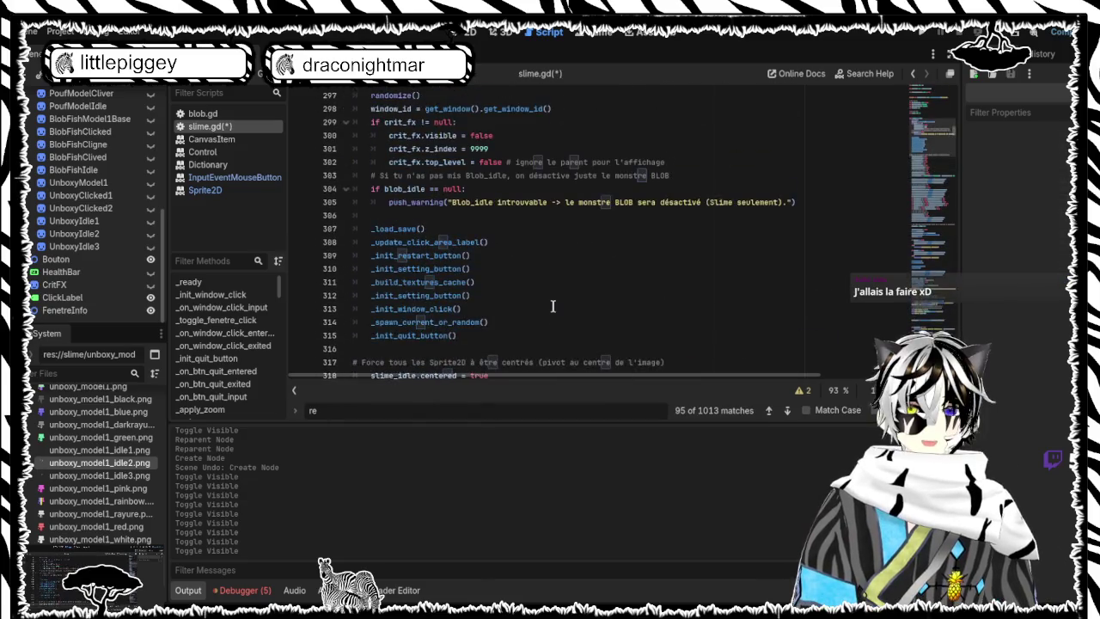
{"action": "left_click", "coordinate": [398, 347]}
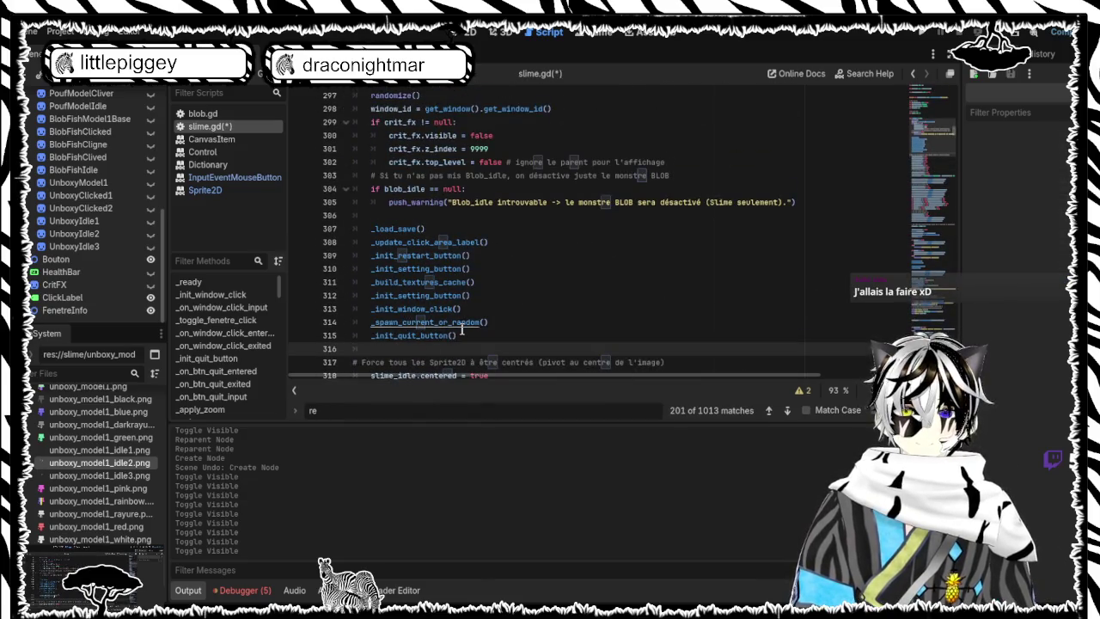
{"action": "scroll", "coordinate": [462, 328], "scroll_direction": "down", "scroll_amount": 2}
{"action": "scroll", "coordinate": [468, 322], "scroll_direction": "down", "scroll_amount": 7}
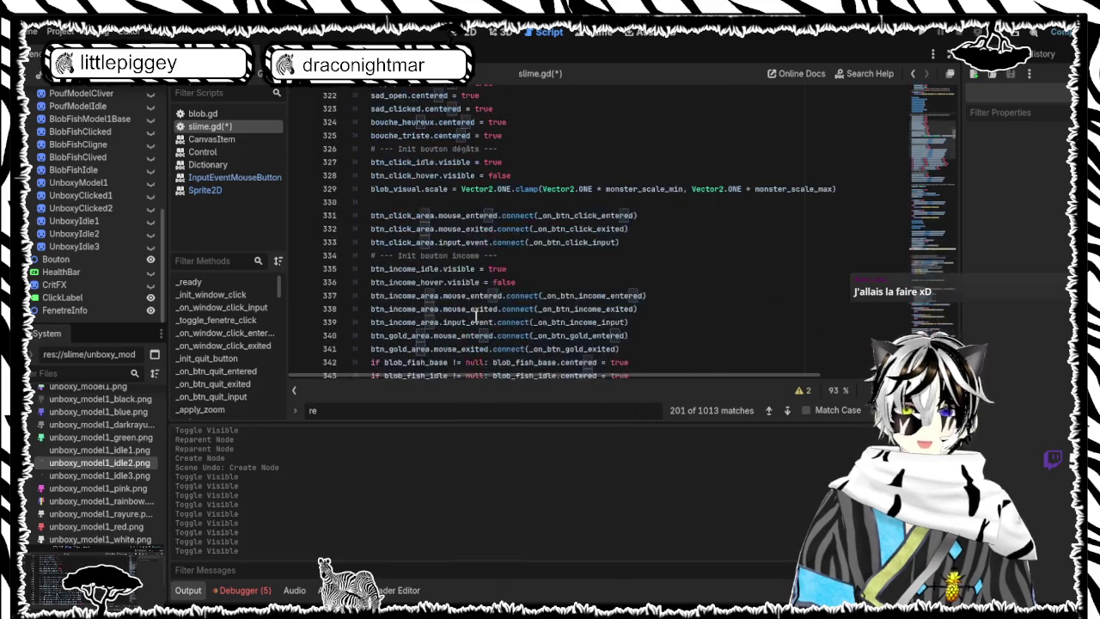
{"action": "scroll", "coordinate": [475, 317], "scroll_direction": "down", "scroll_amount": 6}
{"action": "left_click", "coordinate": [644, 201]}
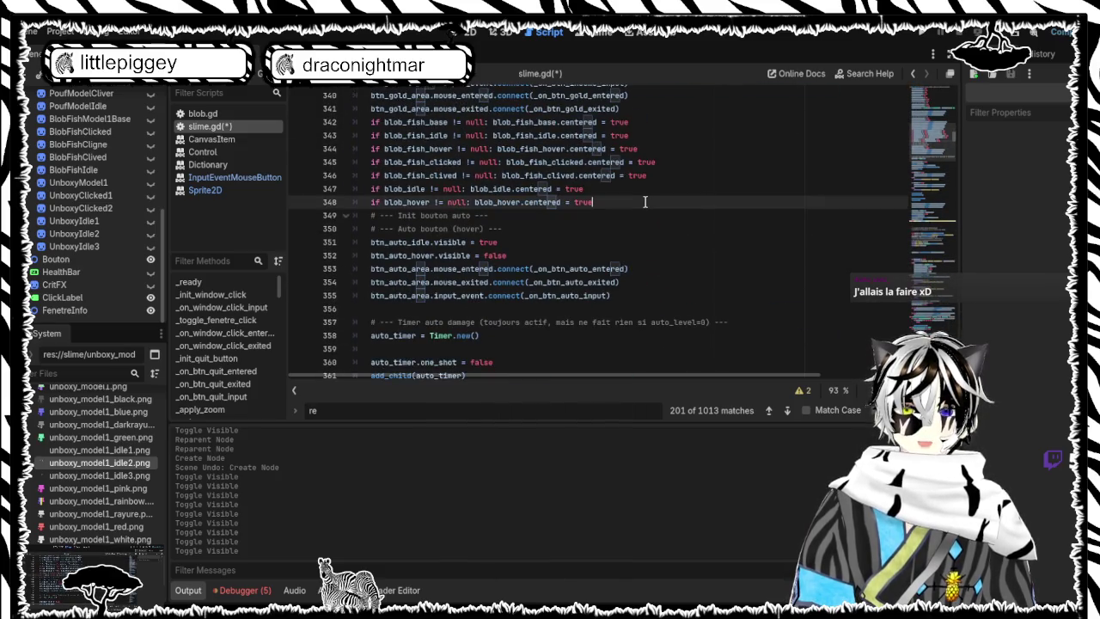
{"action": "key", "text": "Down"}
{"action": "type", "text": "if unboxy_base != null: unboxy_base.centered = true if unboxy_idle1 != null: unboxy_idle1.centered = true if unboxy_idle2 != null: unboxy_idle2.centered = true if unboxy_idle3 != null: unboxy_idle3.centered = true if unboxy_clicked1 != null: unboxy_clicked1.centered = true if unboxy_clicked2 != null: unboxy_clicked2.centered = true"}
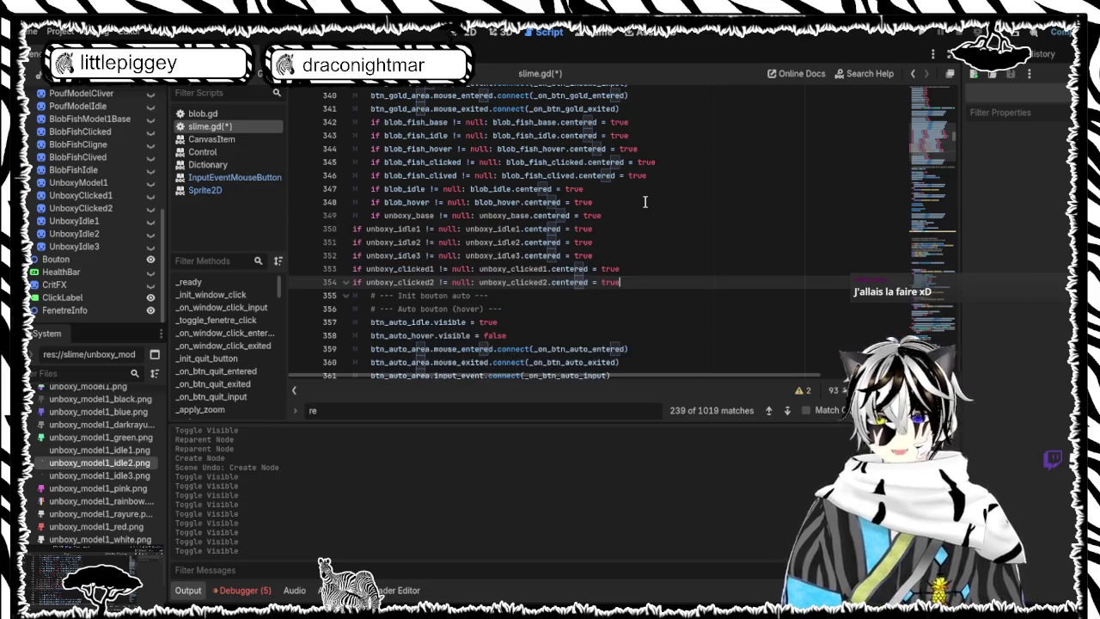
{"action": "left_click_drag", "start_coordinate": [626, 283], "coordinate": [352, 228]}
{"action": "key", "text": "Tab"}
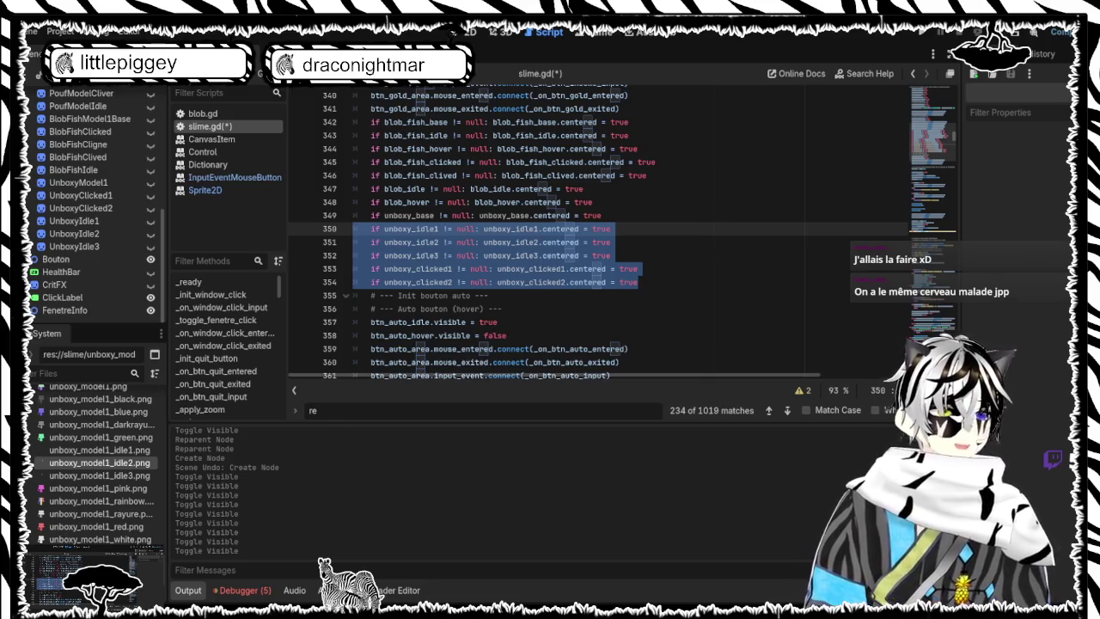
Step: Paste the Unboxy idle/clicked visibility function after _format_int's 'return out' and save slime.gd
{"action": "left_click", "coordinate": [677, 273]}
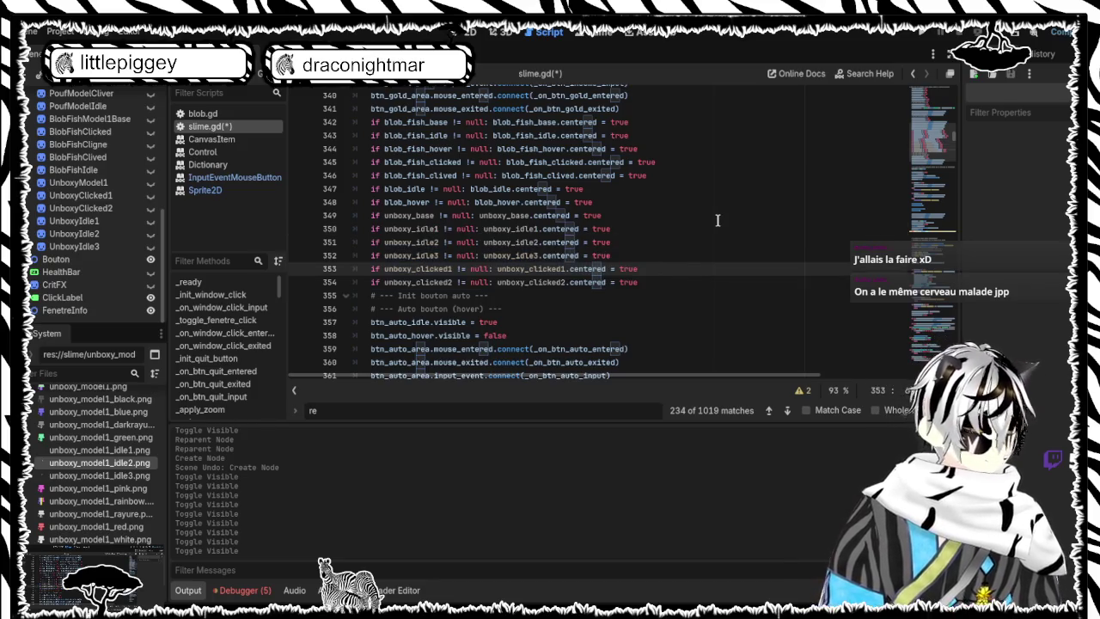
{"action": "scroll", "coordinate": [679, 262], "scroll_direction": "down", "scroll_amount": 4}
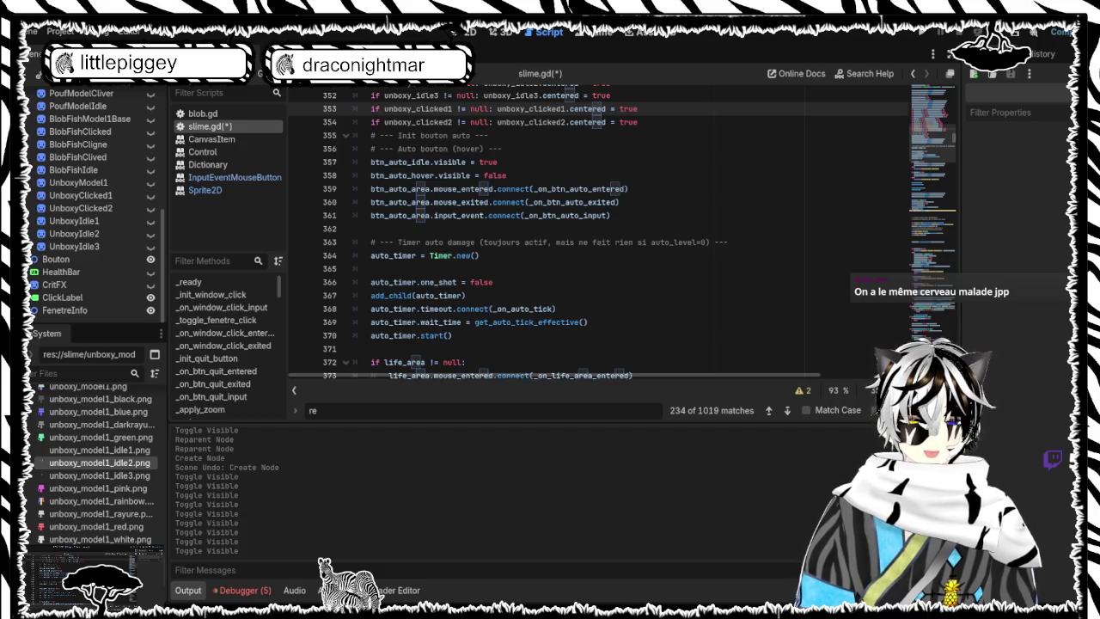
{"action": "scroll", "coordinate": [542, 344], "scroll_direction": "down", "scroll_amount": 10}
{"action": "left_click", "coordinate": [543, 335]}
{"action": "scroll", "coordinate": [542, 335], "scroll_direction": "down", "scroll_amount": 4}
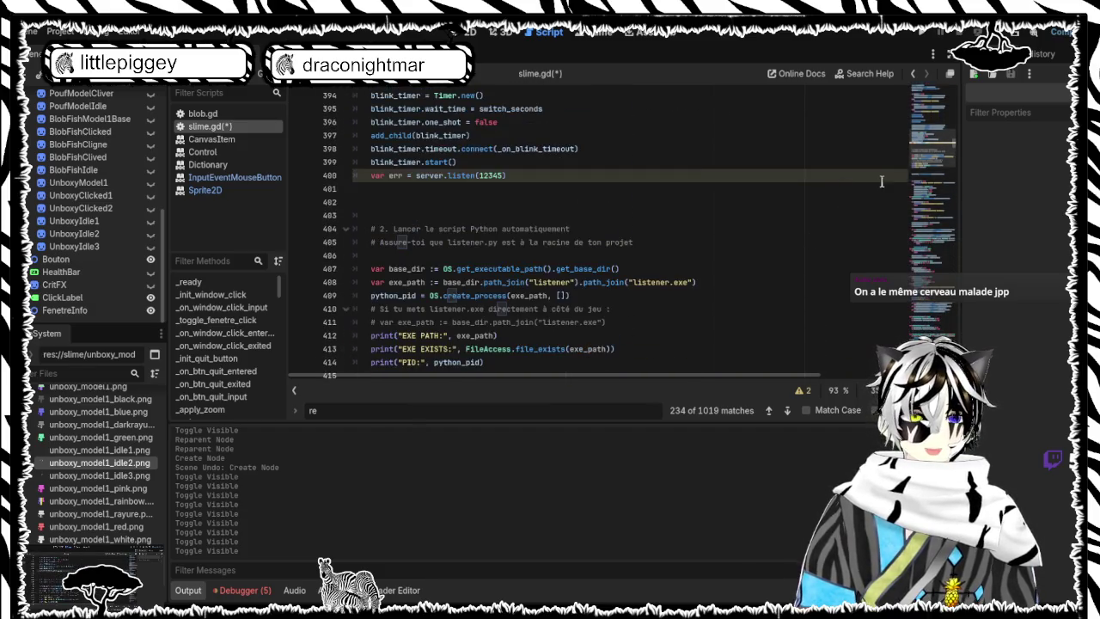
{"action": "left_click_drag", "start_coordinate": [935, 165], "coordinate": [921, 226]}
{"action": "left_click", "coordinate": [477, 249]}
{"action": "key", "text": "Return"}
{"action": "key", "text": "Return"}
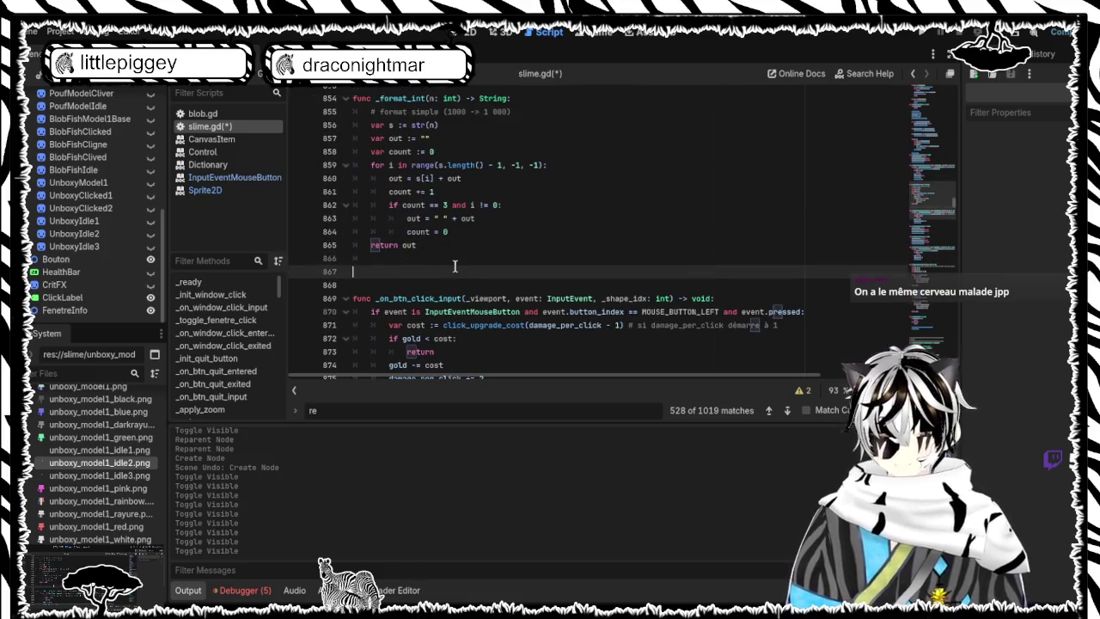
{"action": "key", "text": "ctrl+v"}
{"action": "key", "text": "ctrl+s"}
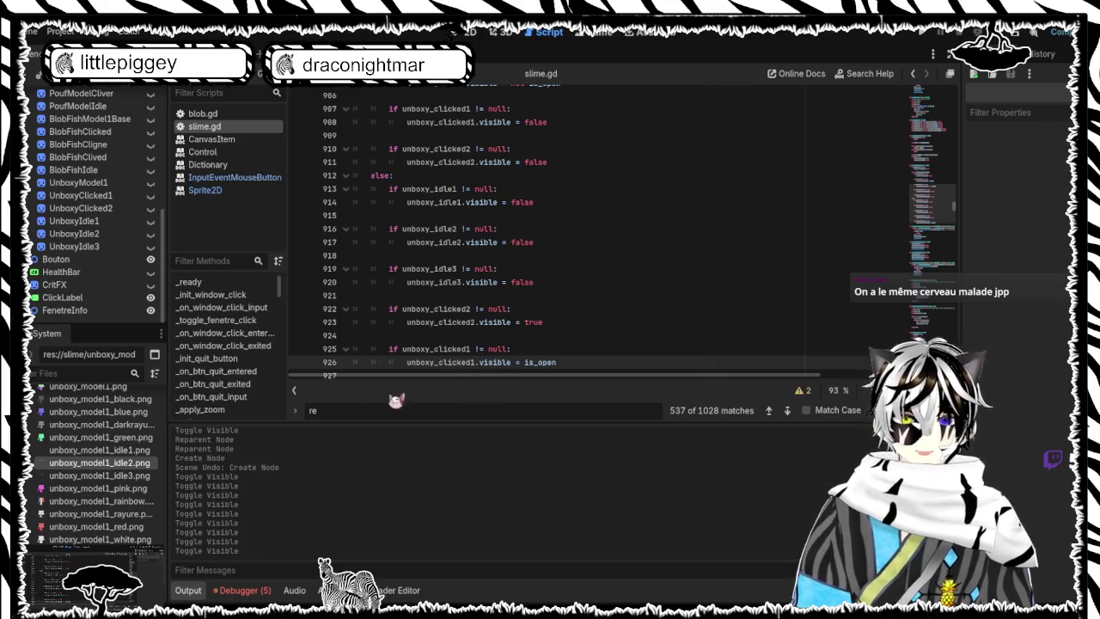
Step: Find 'build_te' and paste a _build_textures_cache loading Unboxy base, colour, rainbow, rayure and dark_rayure textures, then save
{"action": "double_click", "coordinate": [312, 410]}
{"action": "type", "text": "b"}
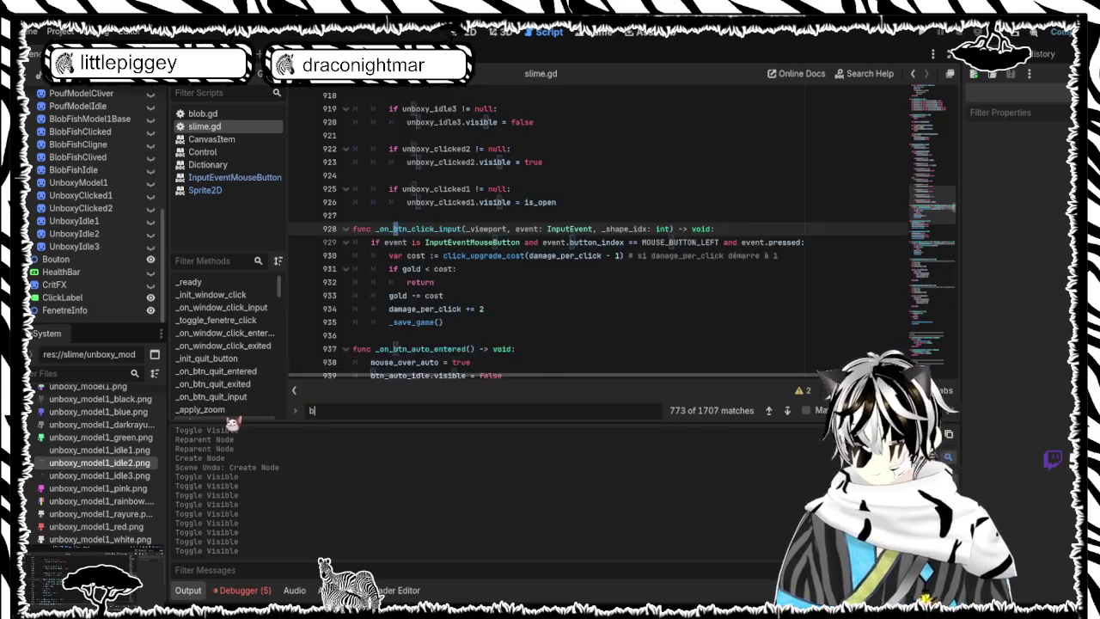
{"action": "type", "text": "uild_te"}
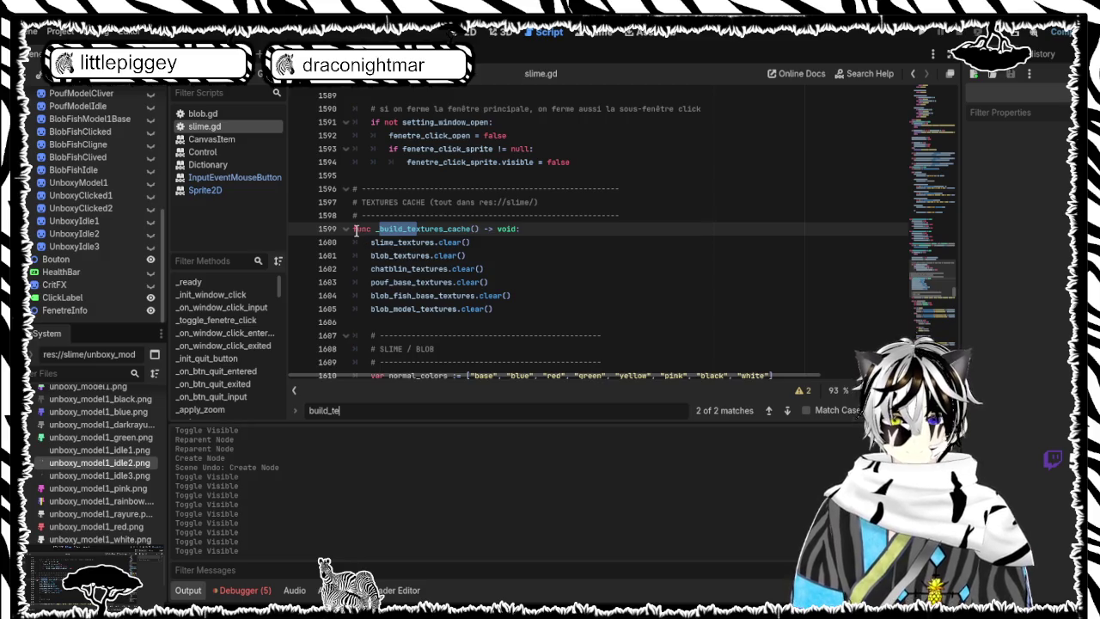
{"action": "mouse_move", "coordinate": [353, 229]}
{"action": "left_mouse_down"}
{"action": "mouse_move", "coordinate": [440, 251]}
{"action": "mouse_move", "coordinate": [502, 224]}
{"action": "mouse_move", "coordinate": [519, 261]}
{"action": "mouse_move", "coordinate": [626, 204]}
{"action": "left_mouse_up"}
{"action": "key", "text": "ctrl+v"}
{"action": "key", "text": "ctrl+s"}
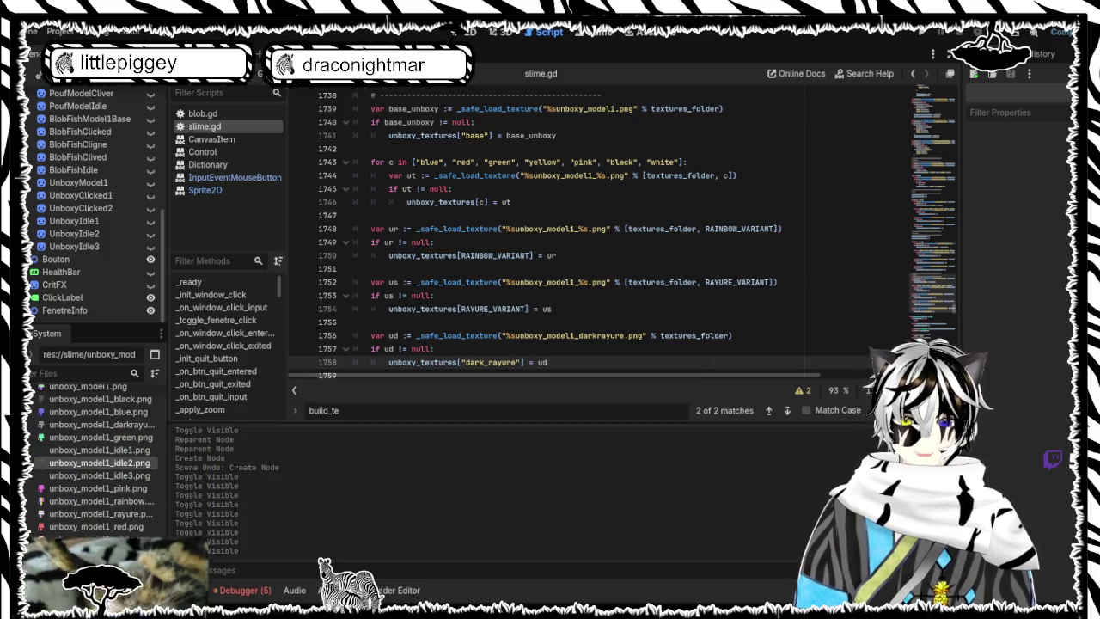
Step: Find 'pick_random' and replace _pick_random_variant_for to exclude rainbow, rayure and dark_rayure keys
{"action": "left_click_drag", "start_coordinate": [364, 412], "coordinate": [299, 410]}
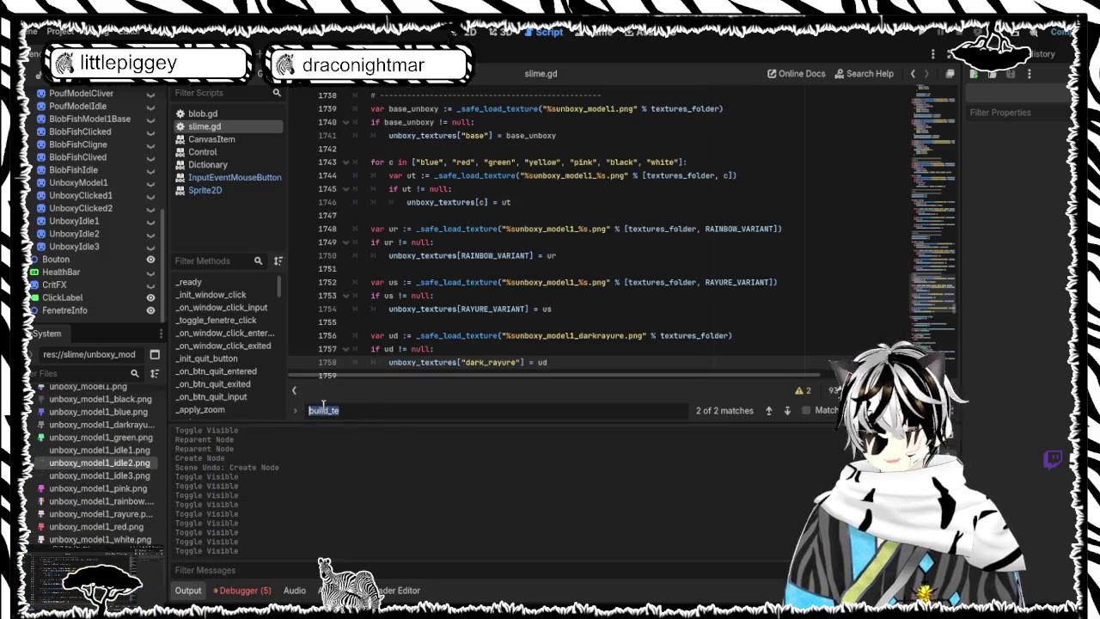
{"action": "type", "text": "pick_ra"}
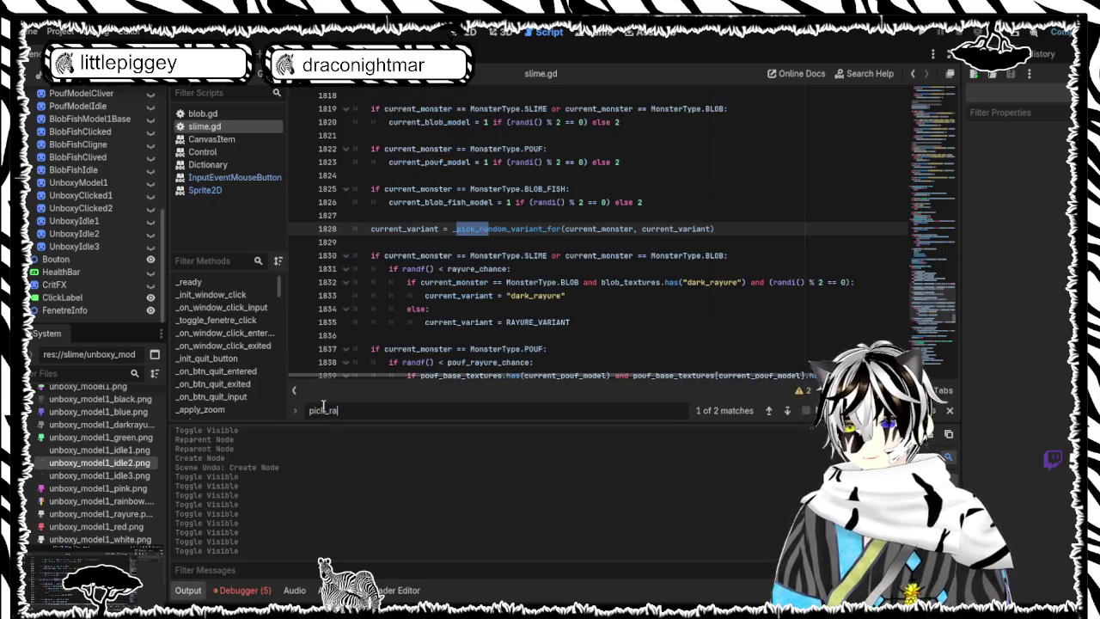
{"action": "type", "text": "ndom"}
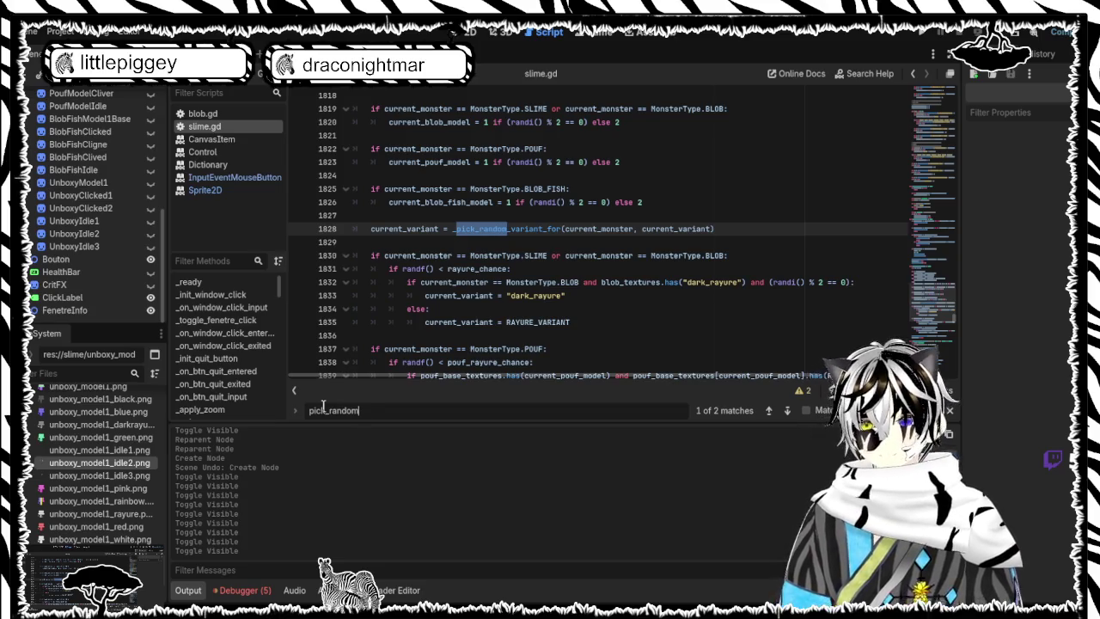
{"action": "key", "text": "Return"}
{"action": "scroll", "coordinate": [534, 274], "scroll_direction": "down", "scroll_amount": 2}
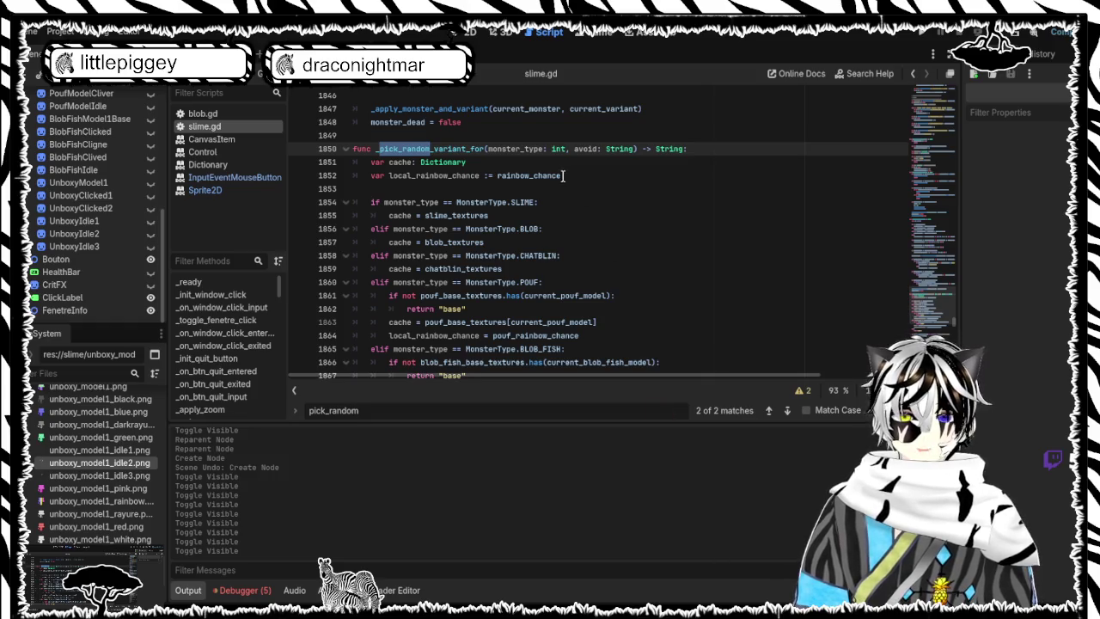
{"action": "mouse_move", "coordinate": [352, 149]}
{"action": "left_mouse_down"}
{"action": "mouse_move", "coordinate": [498, 228]}
{"action": "mouse_move", "coordinate": [531, 224]}
{"action": "mouse_move", "coordinate": [531, 176]}
{"action": "left_mouse_up"}
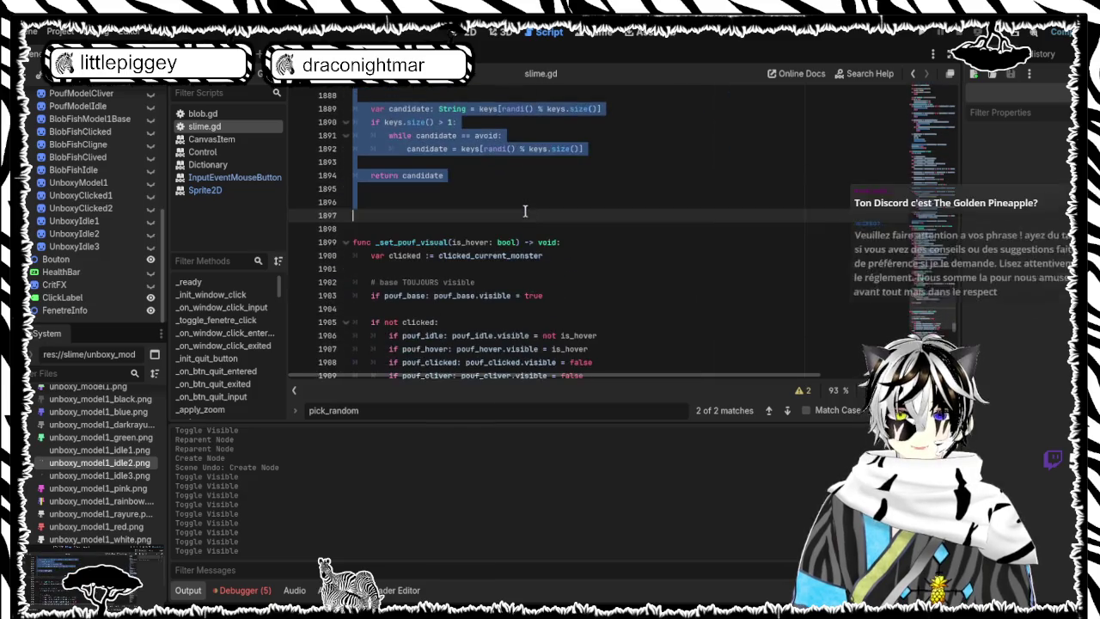
{"action": "key", "text": "ctrl+v"}
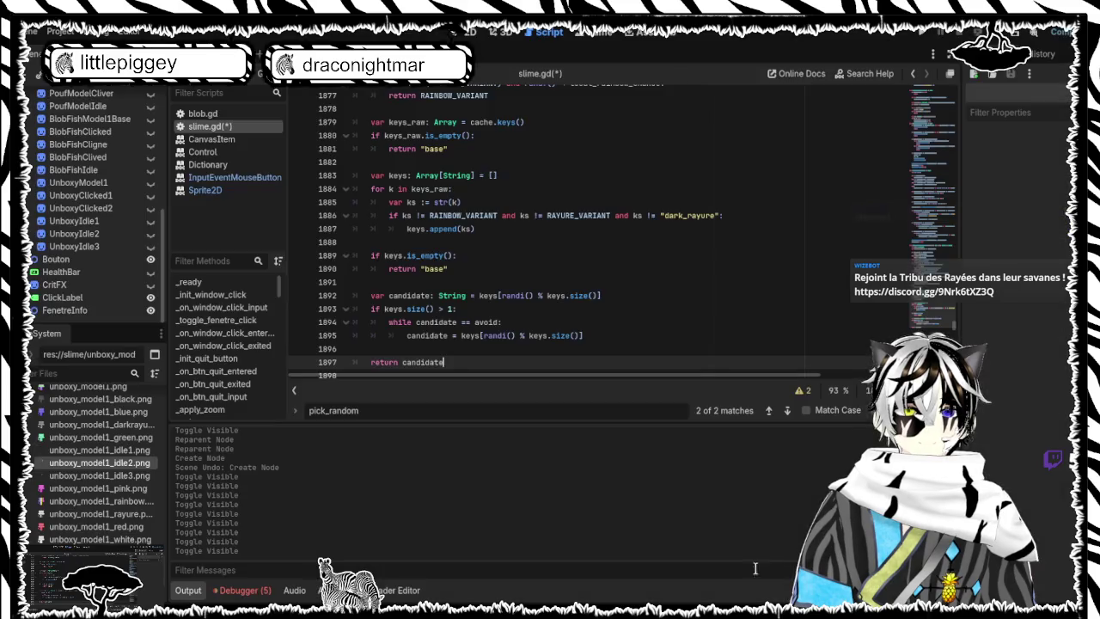
Step: Search 'spawn' to reach _spawn_current_or_random, deleting it and then restoring it with undo
{"action": "key", "text": "ctrl+f"}
{"action": "type", "text": "spawn"}
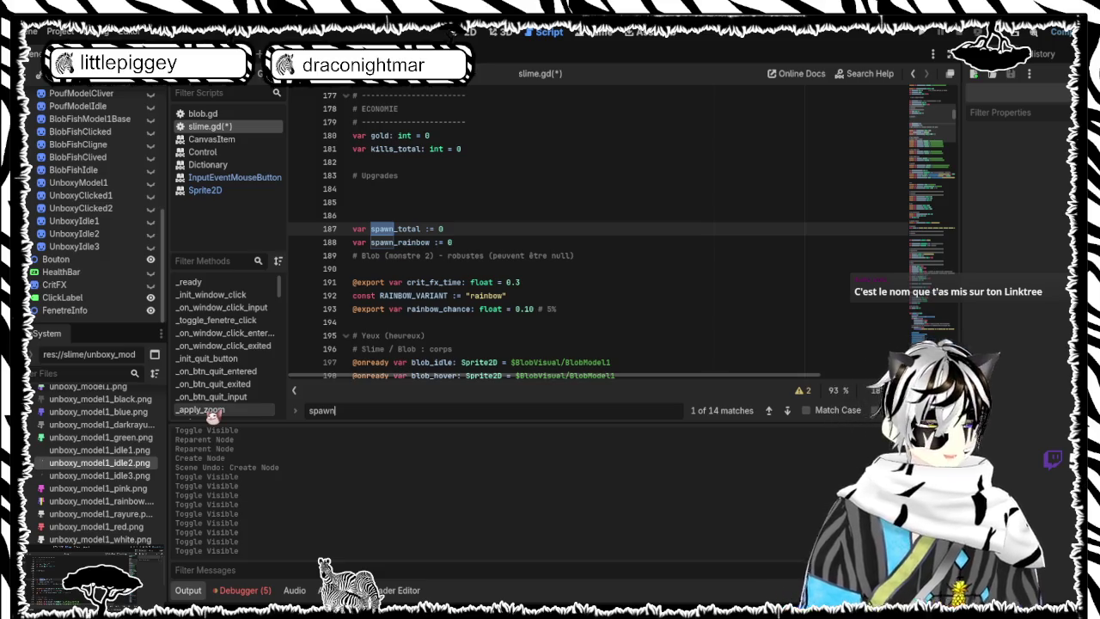
{"action": "key", "text": "Return"}
{"action": "key", "text": "Return"}
{"action": "key", "text": "Return"}
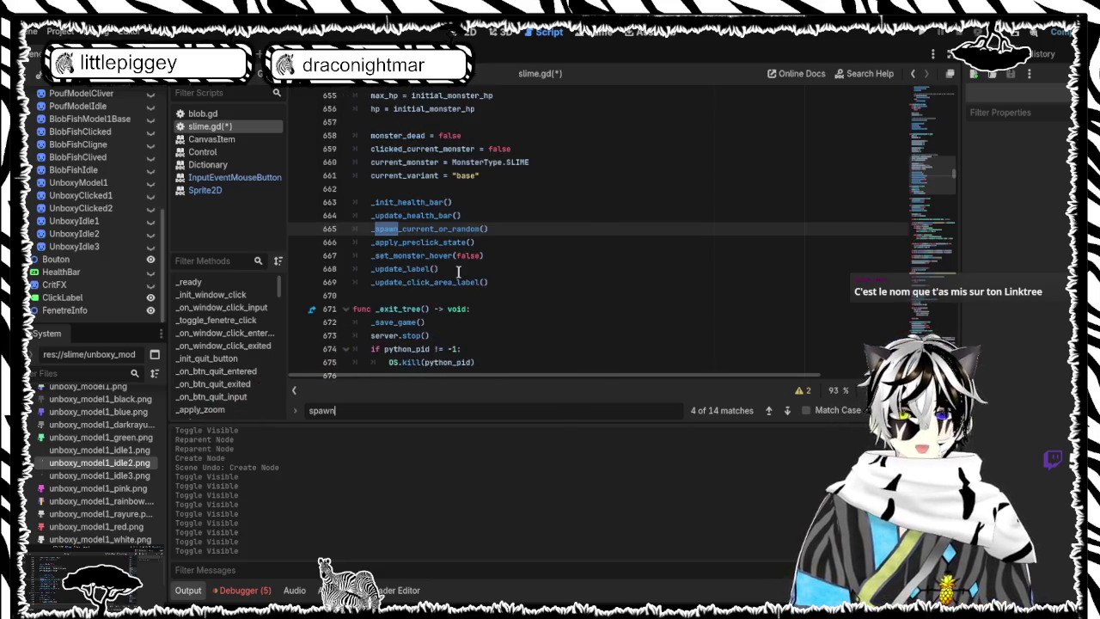
{"action": "key", "text": "Return"}
{"action": "key", "text": "Return"}
{"action": "key", "text": "Return"}
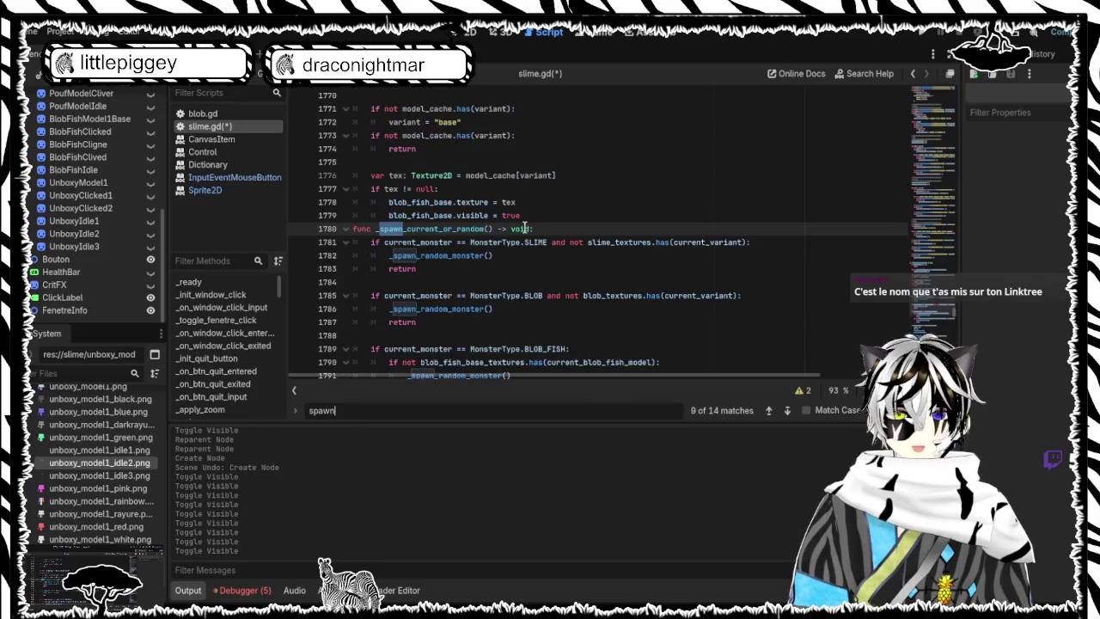
{"action": "scroll", "coordinate": [554, 230], "scroll_direction": "down", "scroll_amount": 2}
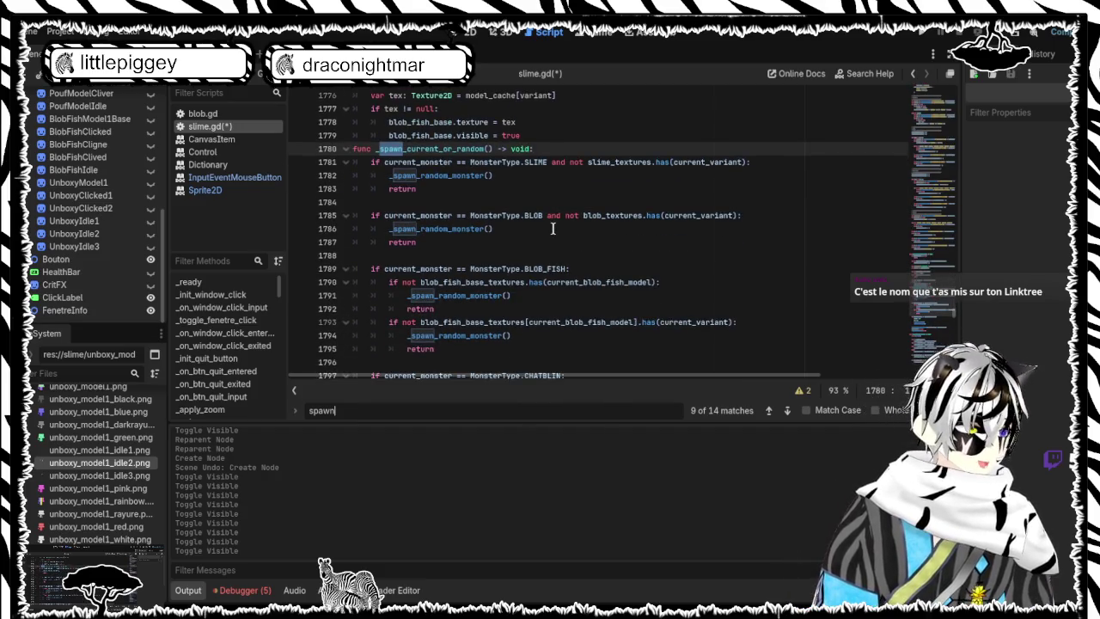
{"action": "scroll", "coordinate": [553, 229], "scroll_direction": "down", "scroll_amount": 1}
{"action": "scroll", "coordinate": [554, 229], "scroll_direction": "down", "scroll_amount": 5}
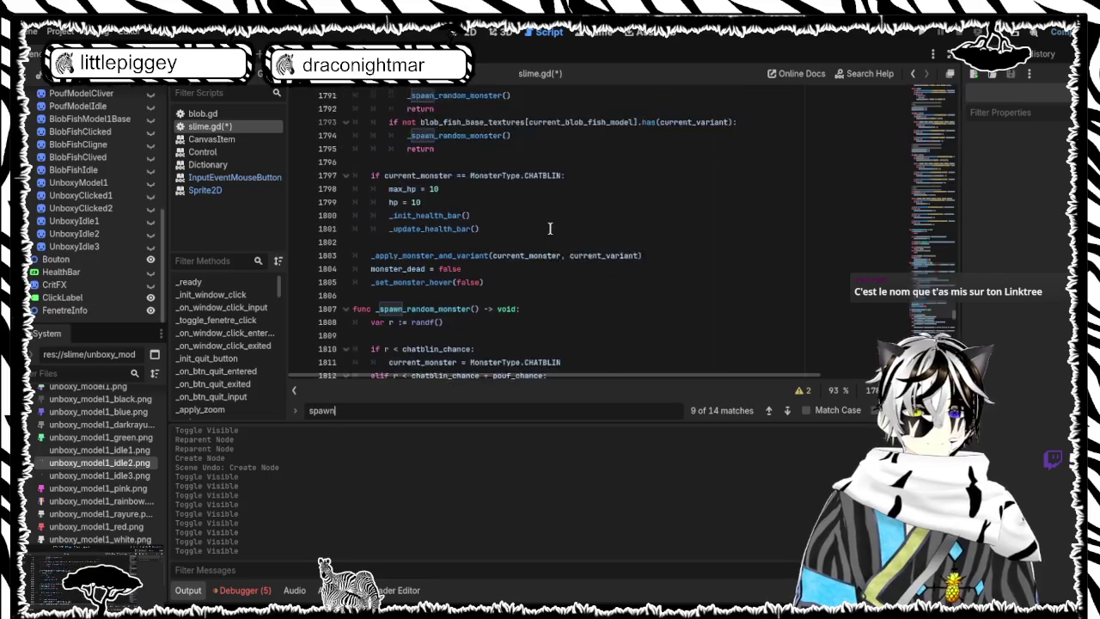
{"action": "mouse_move", "coordinate": [507, 244]}
{"action": "left_mouse_down"}
{"action": "mouse_move", "coordinate": [456, 120]}
{"action": "mouse_move", "coordinate": [446, 137]}
{"action": "left_mouse_up"}
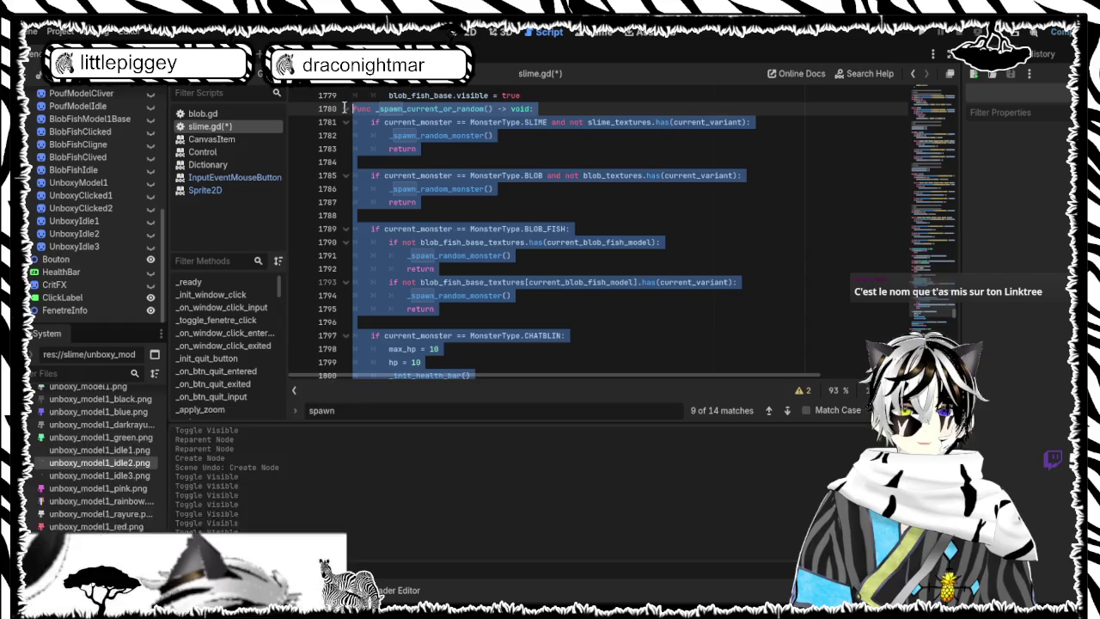
{"action": "key", "text": "Delete"}
{"action": "scroll", "coordinate": [456, 182], "scroll_direction": "up", "scroll_amount": 10}
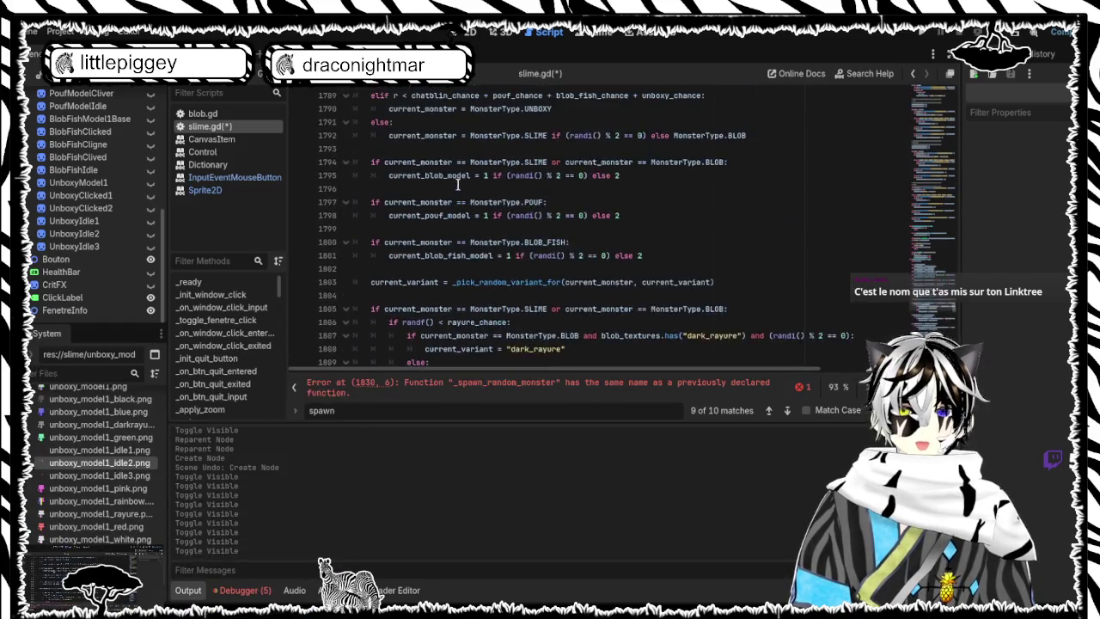
{"action": "key", "text": "ctrl+z"}
Step: Replace the _spawn_random_monster code with a version adding an UNBOXY rayure-variant branch
{"action": "scroll", "coordinate": [429, 258], "scroll_direction": "down", "scroll_amount": 6}
{"action": "left_click", "coordinate": [373, 414]}
{"action": "key", "text": "Return"}
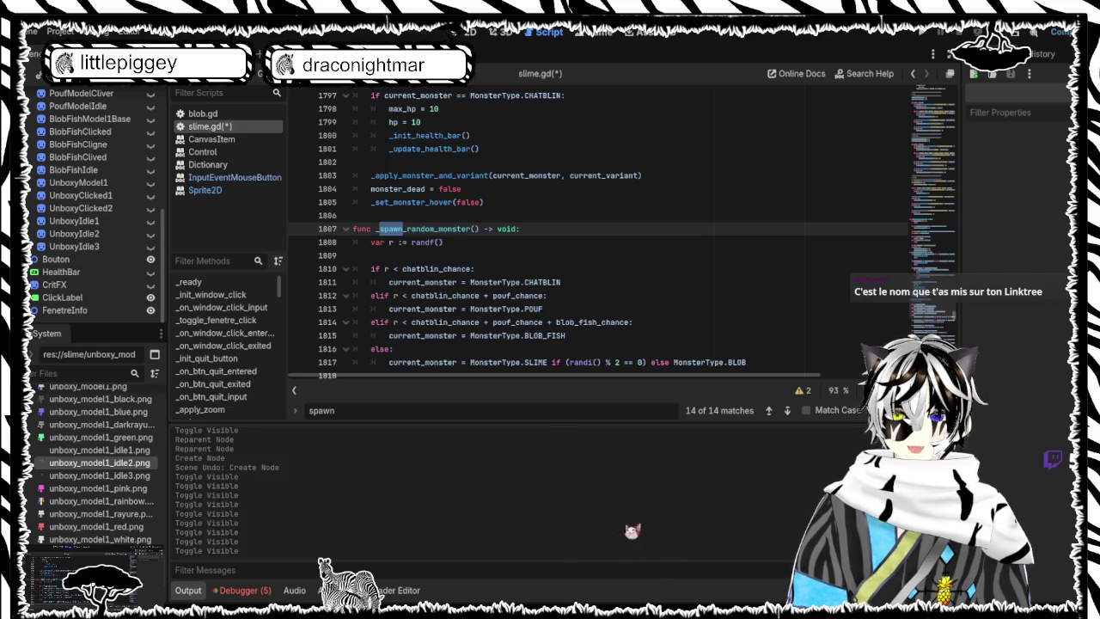
{"action": "mouse_move", "coordinate": [359, 229]}
{"action": "left_mouse_down"}
{"action": "mouse_move", "coordinate": [540, 271]}
{"action": "mouse_move", "coordinate": [562, 216]}
{"action": "left_mouse_up"}
{"action": "scroll", "coordinate": [538, 269], "scroll_direction": "down", "scroll_amount": 8}
{"action": "scroll", "coordinate": [541, 262], "scroll_direction": "down", "scroll_amount": 7}
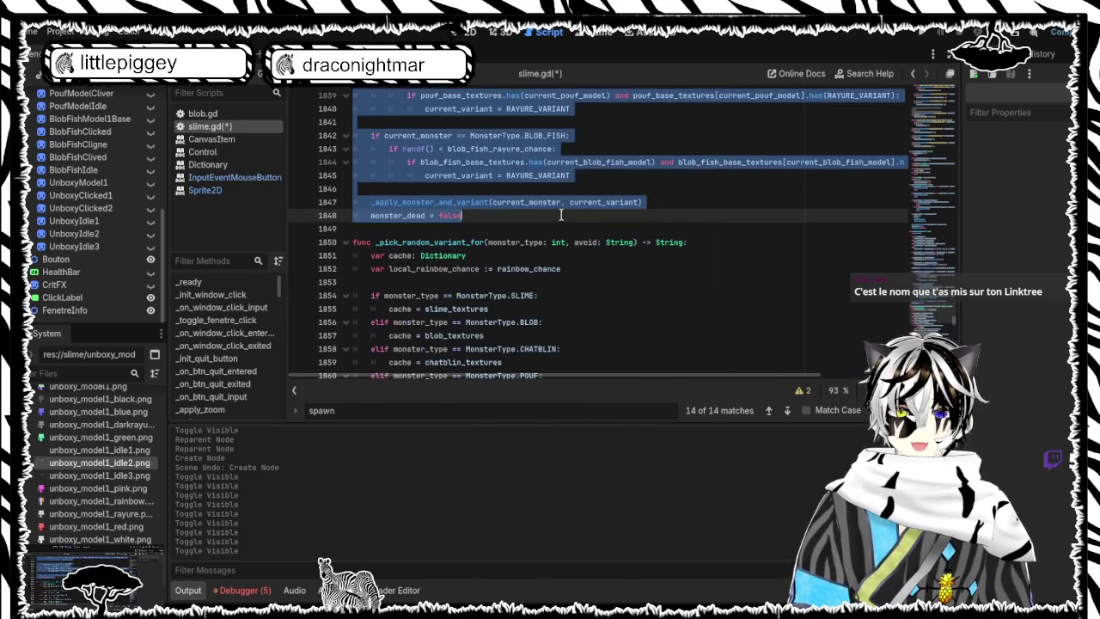
{"action": "key", "text": "ctrl+v"}
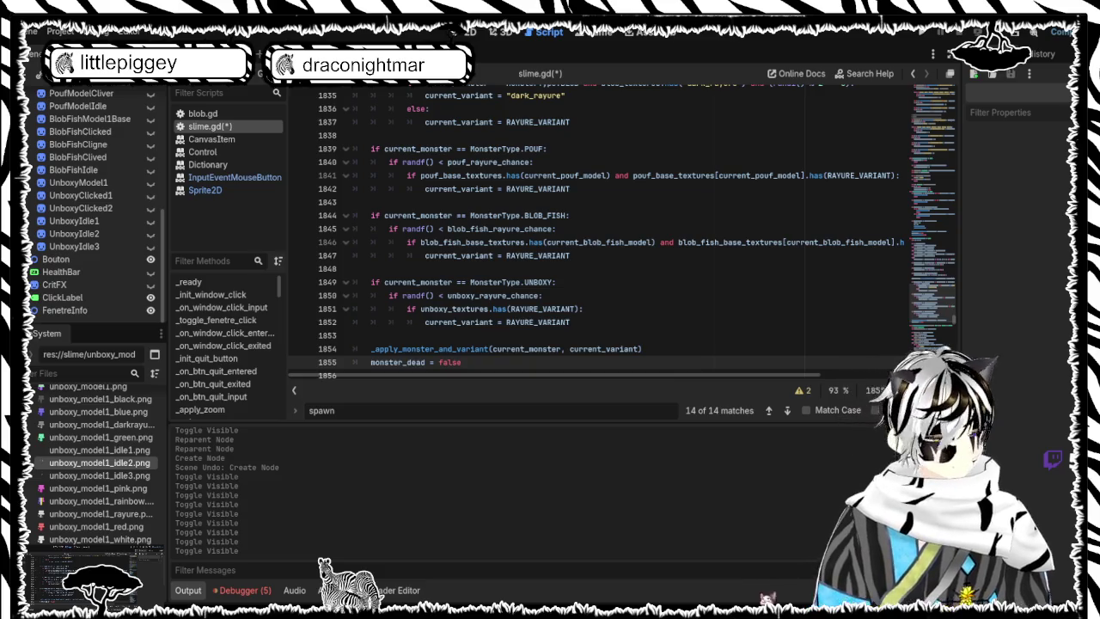
Step: Replace _spawn_current_or_random up to line 1805 with code adding an UNBOXY texture check
{"action": "left_click", "coordinate": [348, 412]}
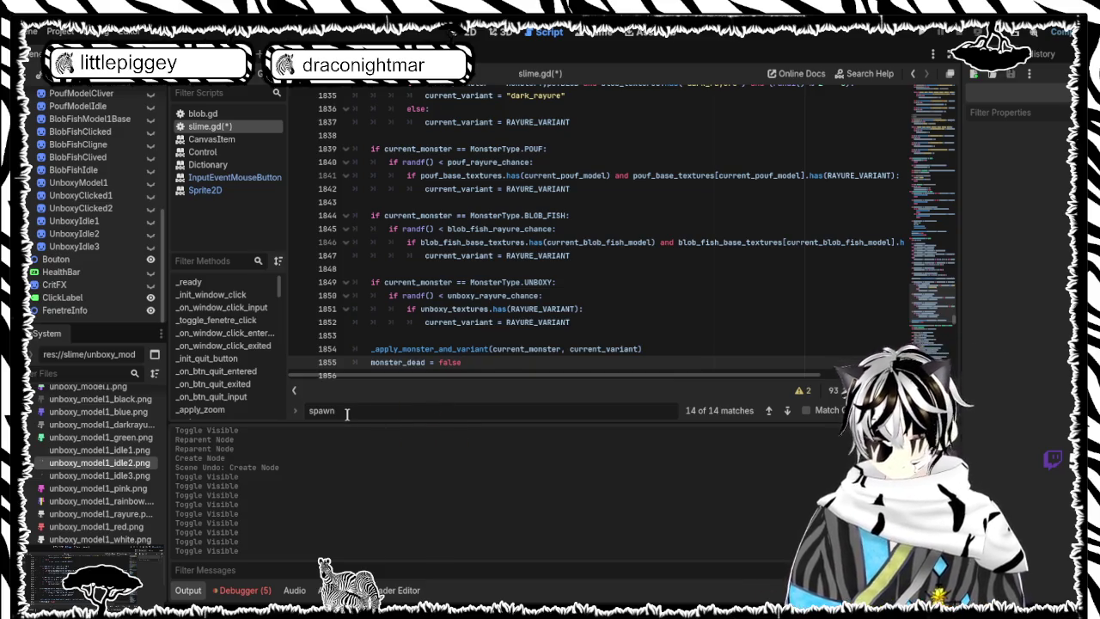
{"action": "key", "text": "Return"}
{"action": "key", "text": "Return"}
{"action": "key", "text": "Return"}
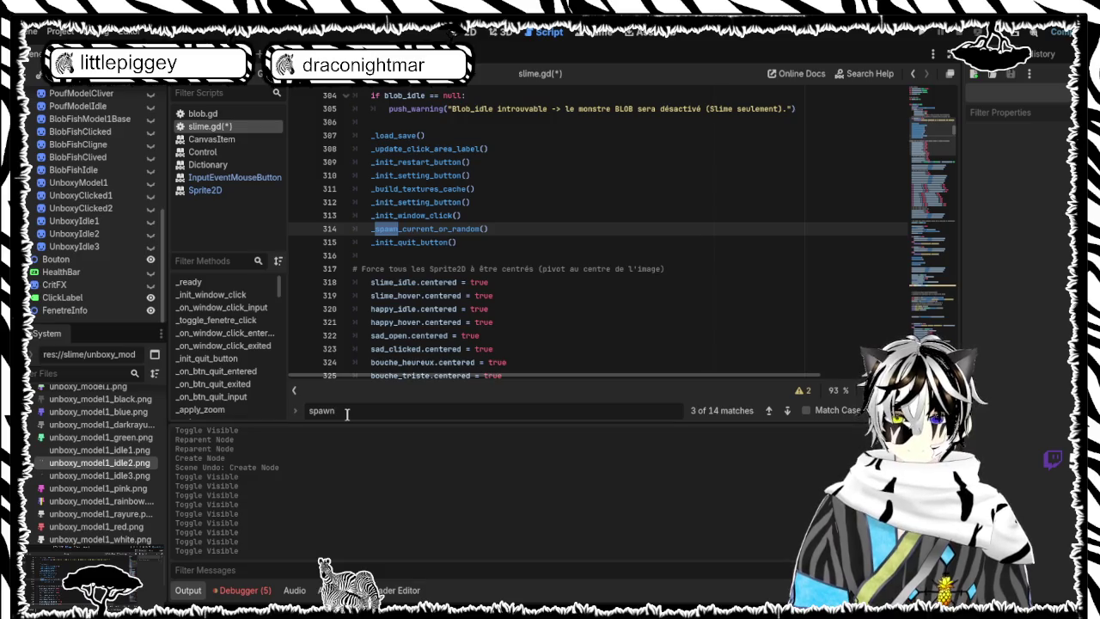
{"action": "key", "text": "Return"}
{"action": "key", "text": "Return"}
{"action": "key", "text": "Return"}
{"action": "key", "text": "Return"}
{"action": "key", "text": "Return"}
{"action": "scroll", "coordinate": [602, 232], "scroll_direction": "down", "scroll_amount": 4}
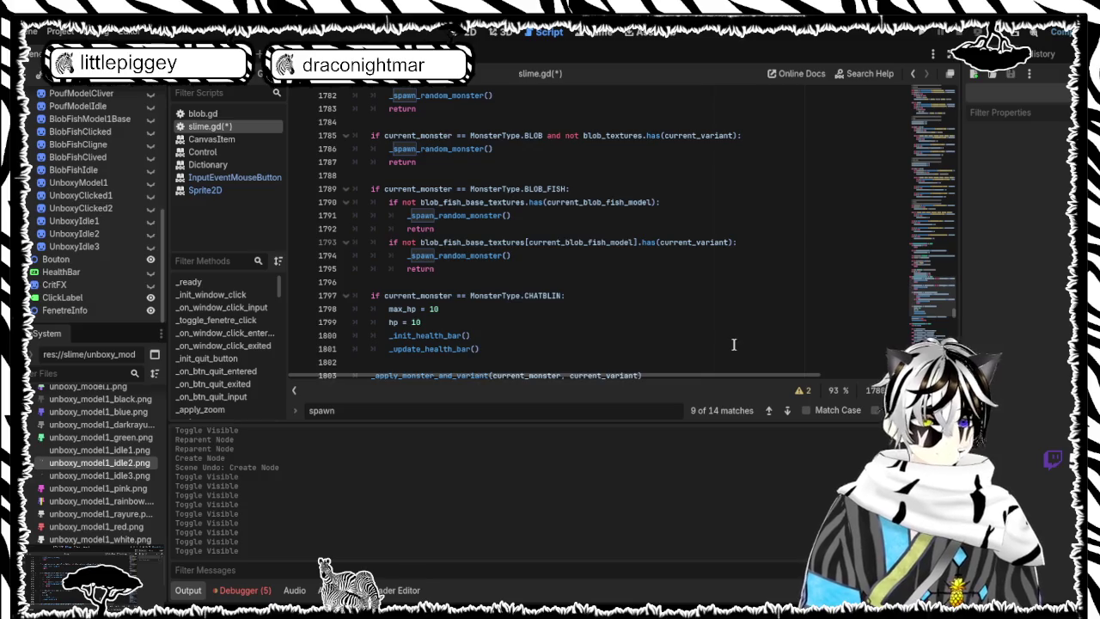
{"action": "scroll", "coordinate": [536, 237], "scroll_direction": "up", "scroll_amount": 2}
{"action": "scroll", "coordinate": [486, 226], "scroll_direction": "down", "scroll_amount": 4}
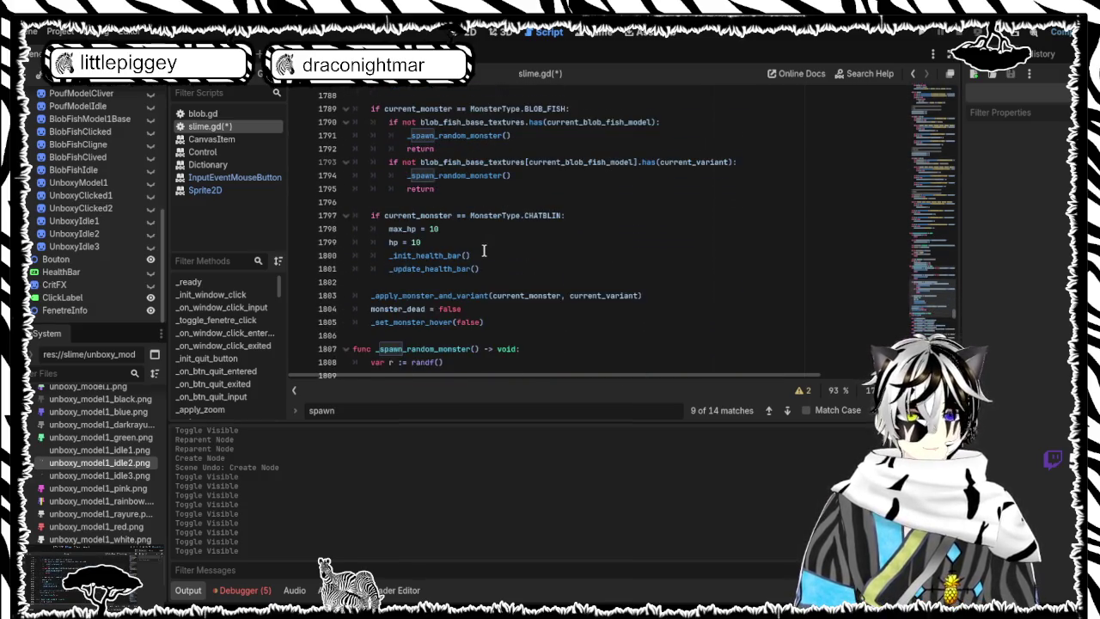
{"action": "scroll", "coordinate": [486, 232], "scroll_direction": "down", "scroll_amount": 2}
{"action": "left_click", "coordinate": [491, 240]}
{"action": "mouse_move", "coordinate": [492, 239]}
{"action": "left_mouse_down"}
{"action": "mouse_move", "coordinate": [464, 234]}
{"action": "mouse_move", "coordinate": [378, 143]}
{"action": "mouse_move", "coordinate": [354, 151]}
{"action": "left_mouse_up"}
{"action": "key", "text": "ctrl+v"}
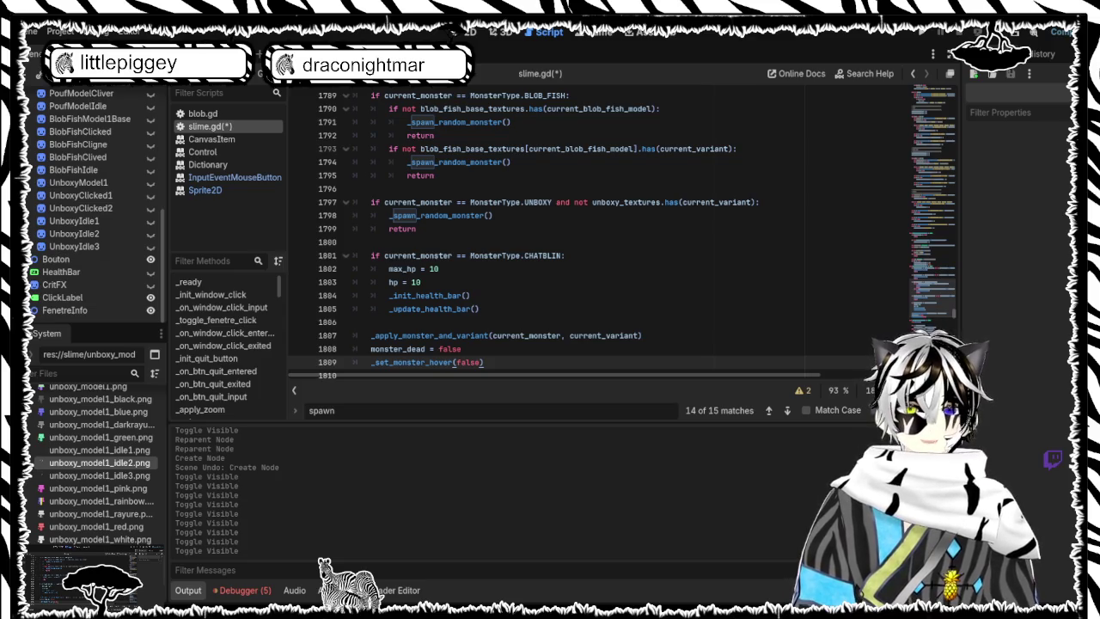
{"action": "left_click_drag", "start_coordinate": [352, 410], "coordinate": [162, 409]}
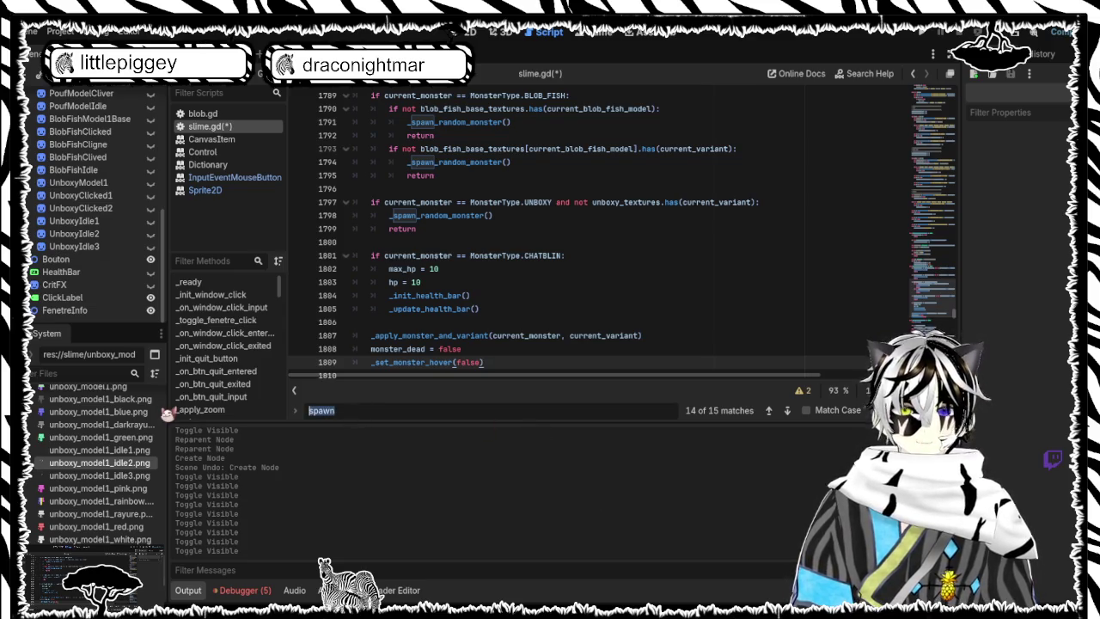
Step: Find 'apply_blin', paste a new _apply_blink_state body starting with an UNBOXY _set_unboxy_visual() check, and save
{"action": "type", "text": "ap"}
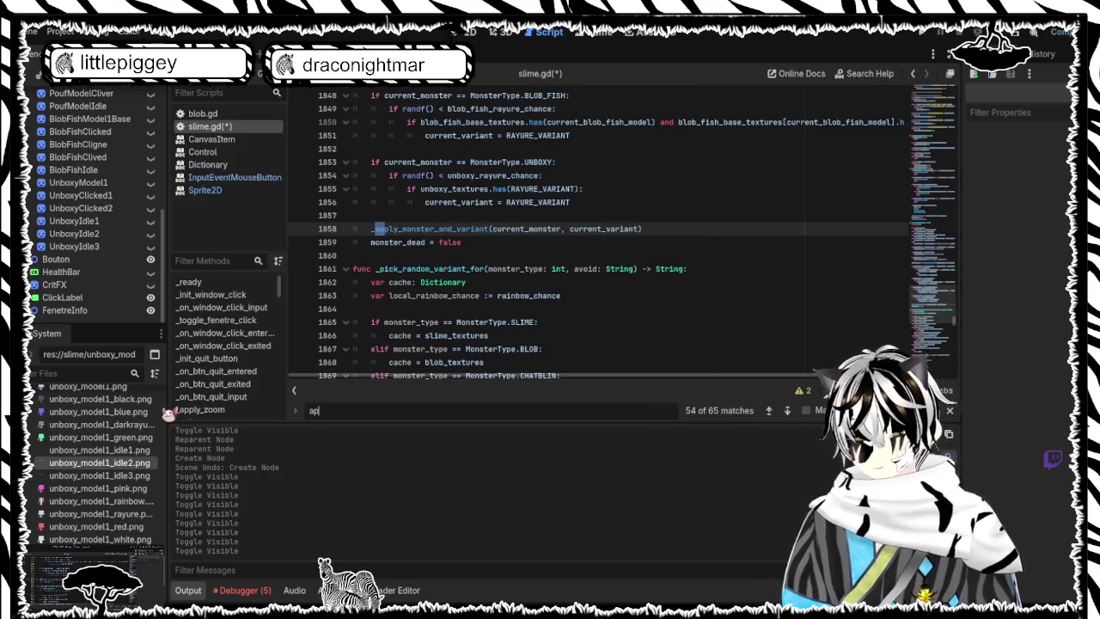
{"action": "type", "text": "ply_"}
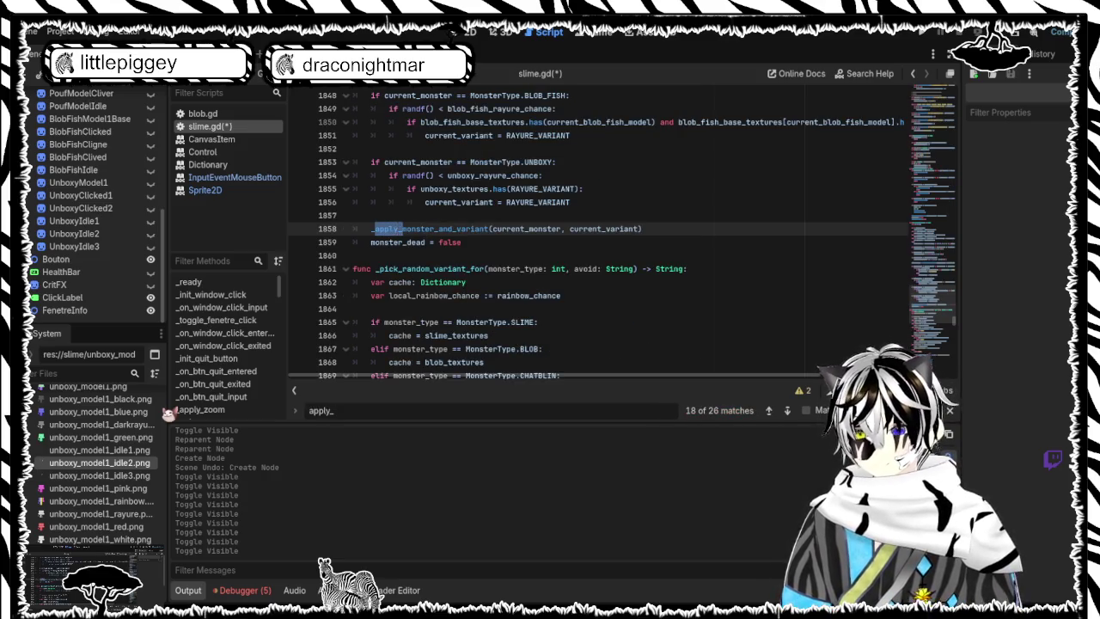
{"action": "type", "text": "blin"}
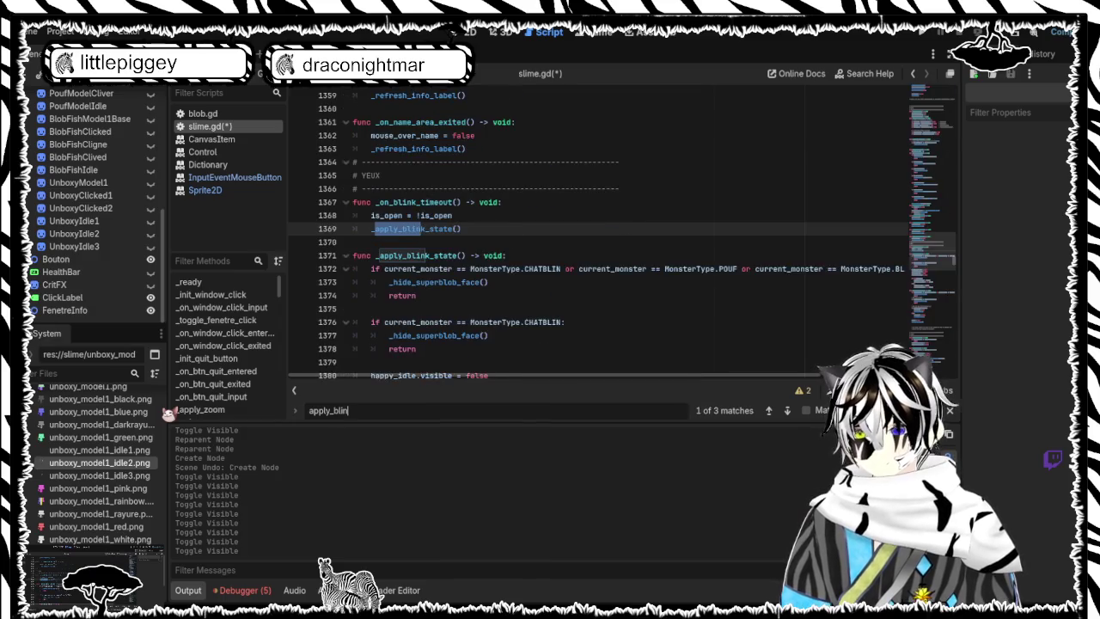
{"action": "key", "text": "Return"}
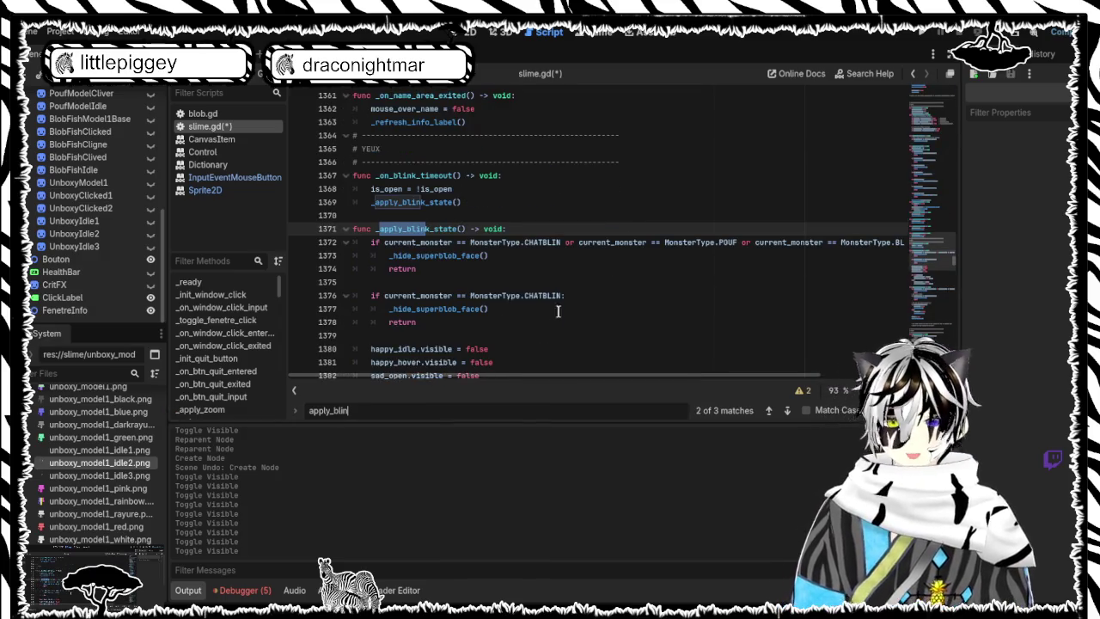
{"action": "scroll", "coordinate": [559, 310], "scroll_direction": "down", "scroll_amount": 5}
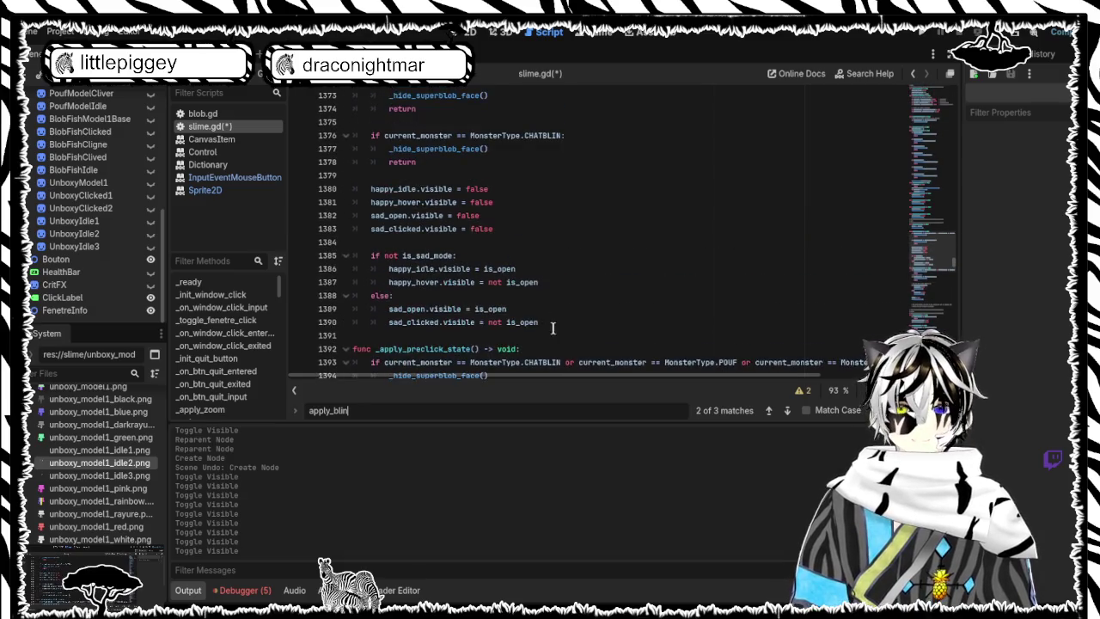
{"action": "mouse_move", "coordinate": [539, 322]}
{"action": "left_mouse_down"}
{"action": "mouse_move", "coordinate": [514, 275]}
{"action": "mouse_move", "coordinate": [370, 219]}
{"action": "mouse_move", "coordinate": [348, 185]}
{"action": "mouse_move", "coordinate": [342, 194]}
{"action": "left_mouse_up"}
{"action": "key", "text": "ctrl+v"}
{"action": "key", "text": "ctrl+s"}
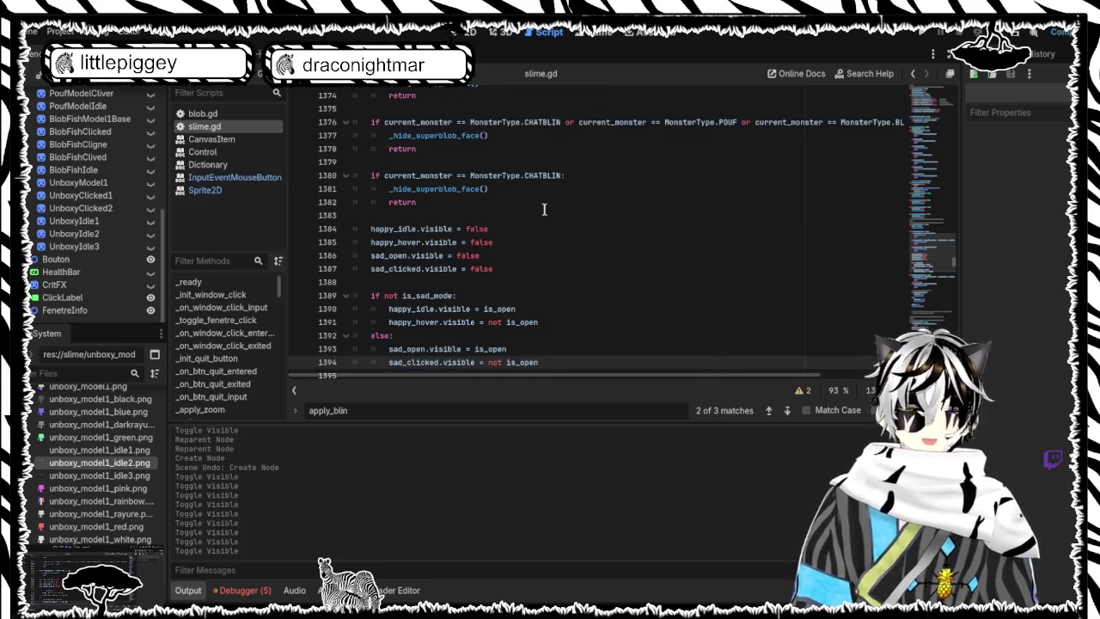
{"action": "scroll", "coordinate": [544, 209], "scroll_direction": "up", "scroll_amount": 4}
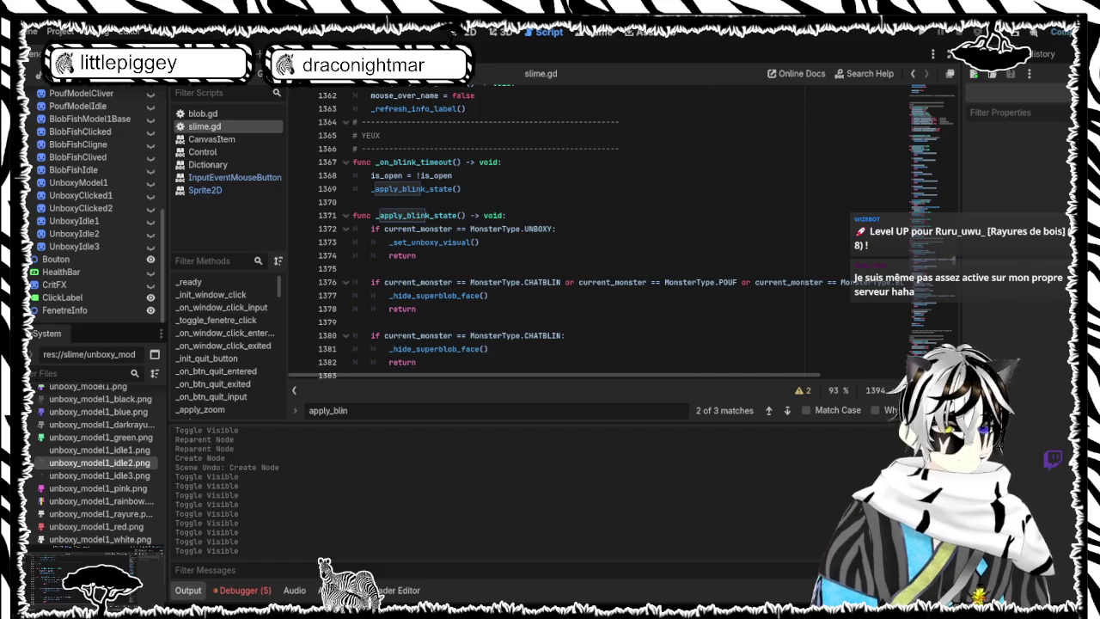
Step: Paste the new blink code over the old block ending at line 1394, causing a duplicate _apply_preclick_state error
{"action": "scroll", "coordinate": [542, 188], "scroll_direction": "down", "scroll_amount": 3}
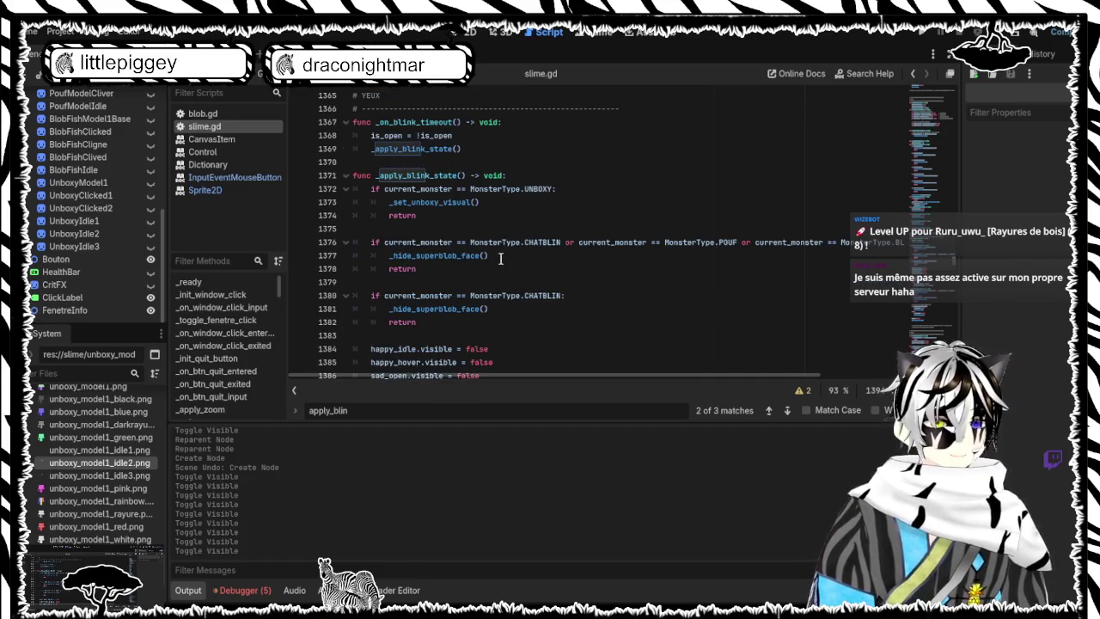
{"action": "scroll", "coordinate": [500, 258], "scroll_direction": "down", "scroll_amount": 3}
{"action": "left_click", "coordinate": [539, 282]}
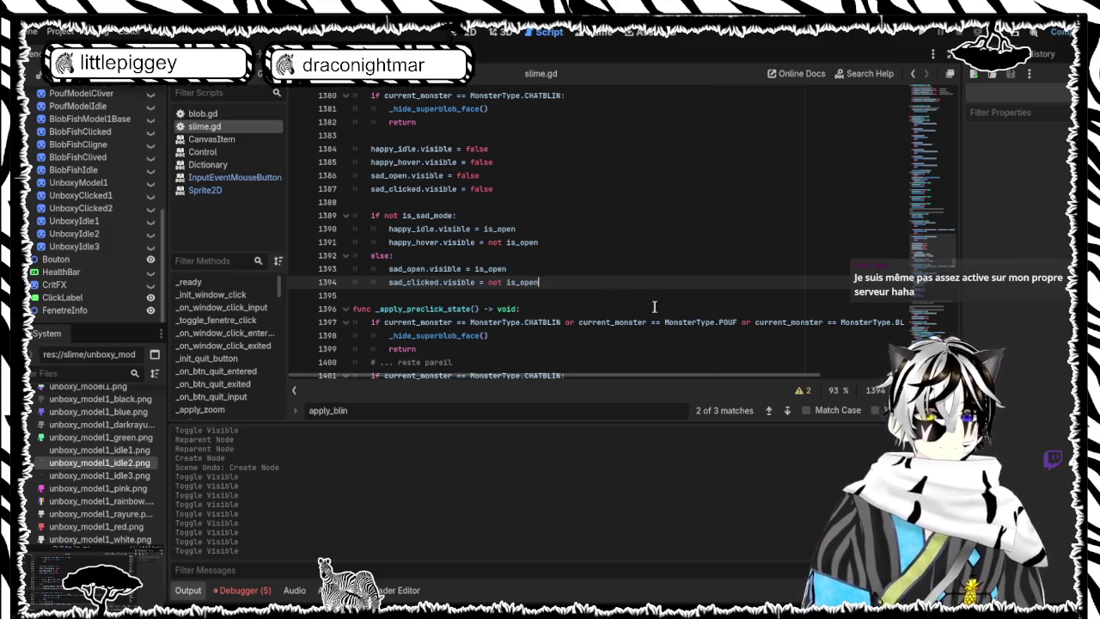
{"action": "mouse_move", "coordinate": [559, 281]}
{"action": "left_mouse_down"}
{"action": "mouse_move", "coordinate": [453, 174]}
{"action": "mouse_move", "coordinate": [413, 90]}
{"action": "mouse_move", "coordinate": [382, 147]}
{"action": "mouse_move", "coordinate": [347, 142]}
{"action": "left_mouse_up"}
{"action": "key", "text": "ctrl+v"}
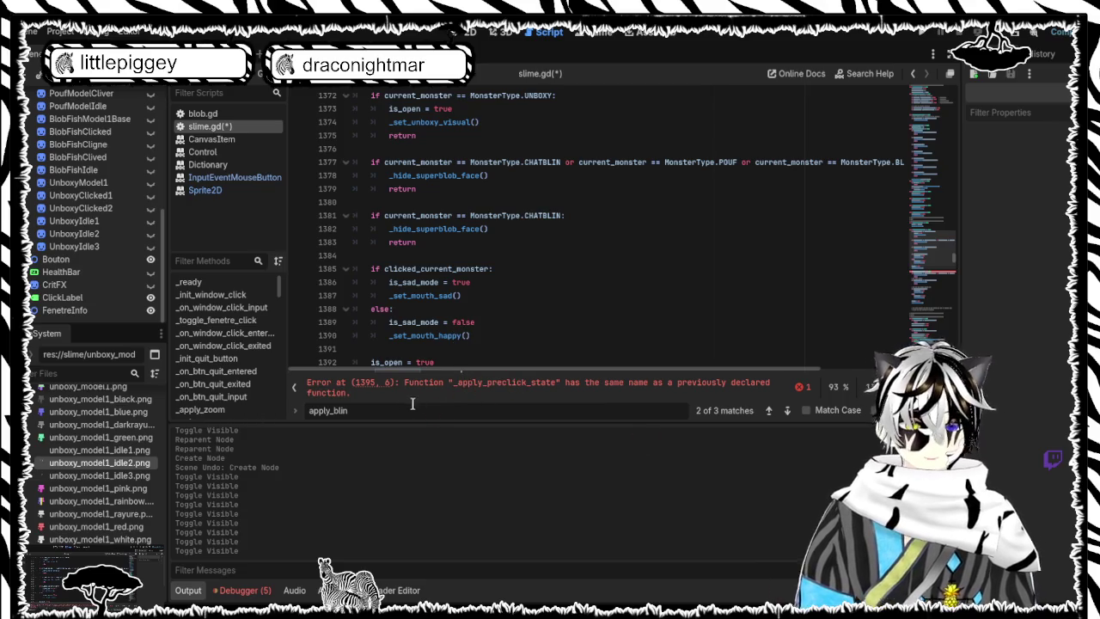
{"action": "double_click", "coordinate": [378, 414]}
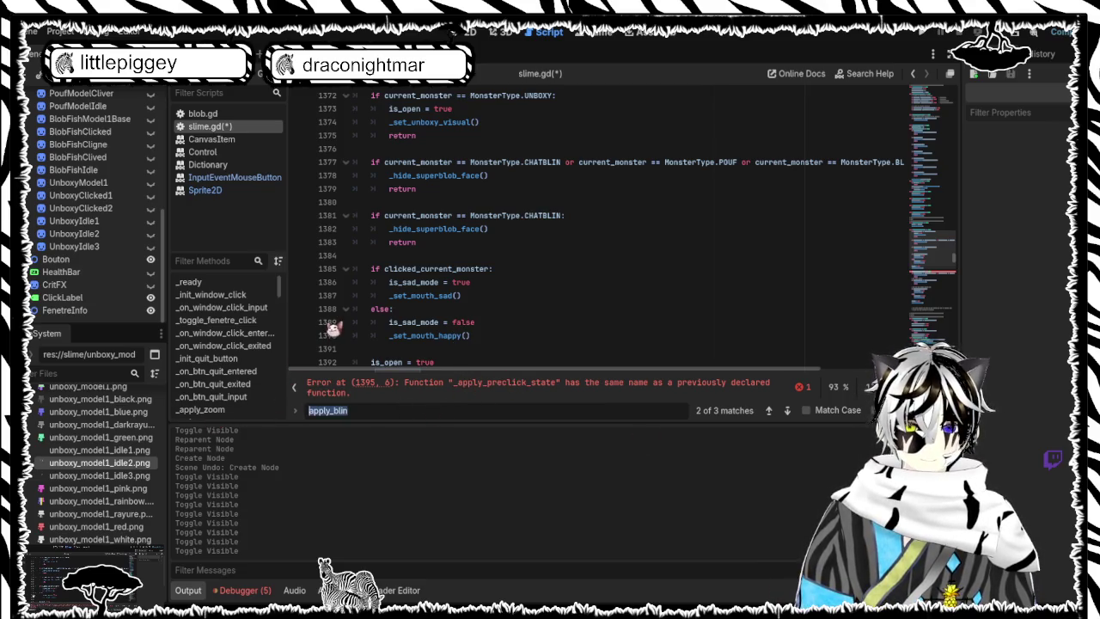
Step: Undo the paste to restore _apply_blink_state with its UNBOXY, CHATBLIN and POUF branches at line 1371
{"action": "left_click", "coordinate": [507, 258]}
{"action": "key", "text": "ctrl+z"}
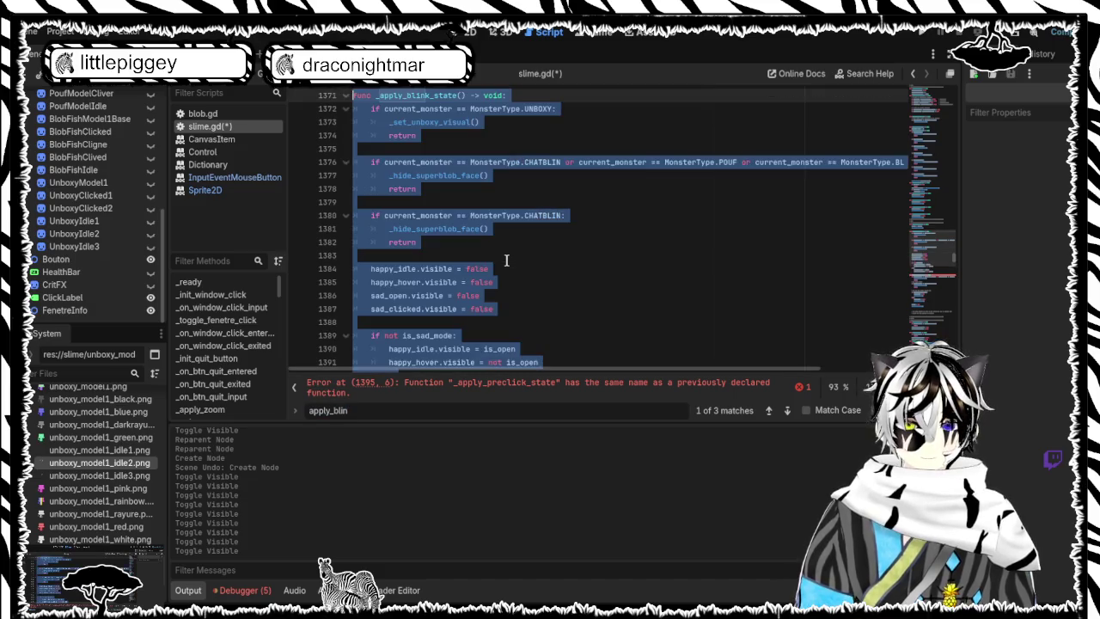
{"action": "scroll", "coordinate": [497, 264], "scroll_direction": "up", "scroll_amount": 1}
{"action": "scroll", "coordinate": [496, 265], "scroll_direction": "down", "scroll_amount": 3}
{"action": "scroll", "coordinate": [496, 264], "scroll_direction": "up", "scroll_amount": 3}
{"action": "left_click", "coordinate": [372, 411]}
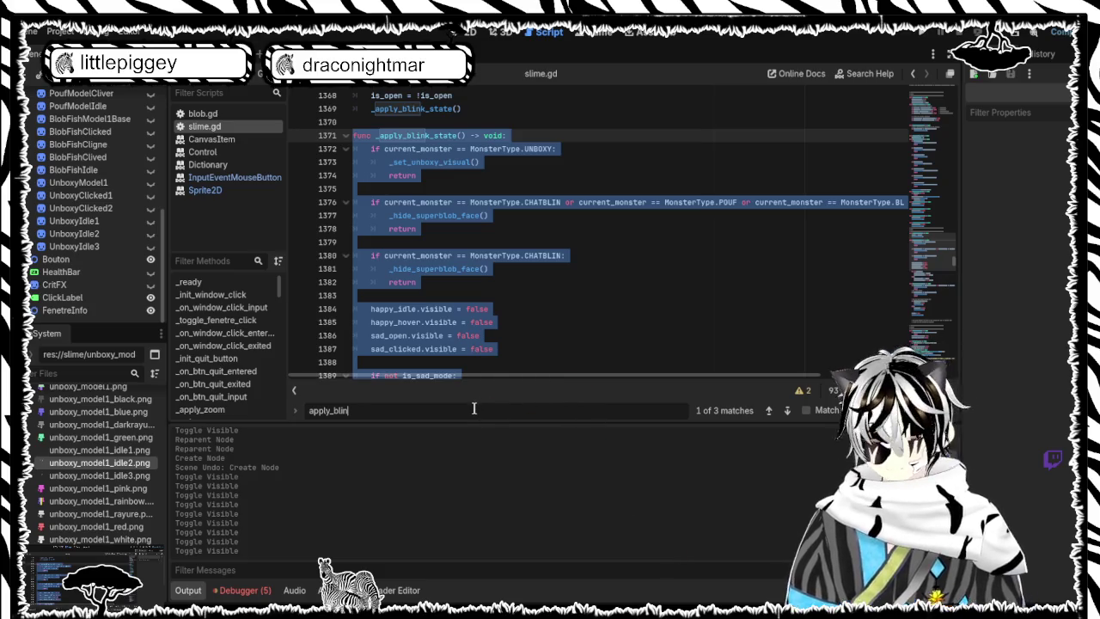
Step: Search 'apply_monster' to reach _apply_monster_and_variant and read down through its CHATBLIN branch
{"action": "key", "text": "BackSpace"}
{"action": "key", "text": "BackSpace"}
{"action": "key", "text": "BackSpace"}
{"action": "type", "text": "monster"}
{"action": "key", "text": "Return"}
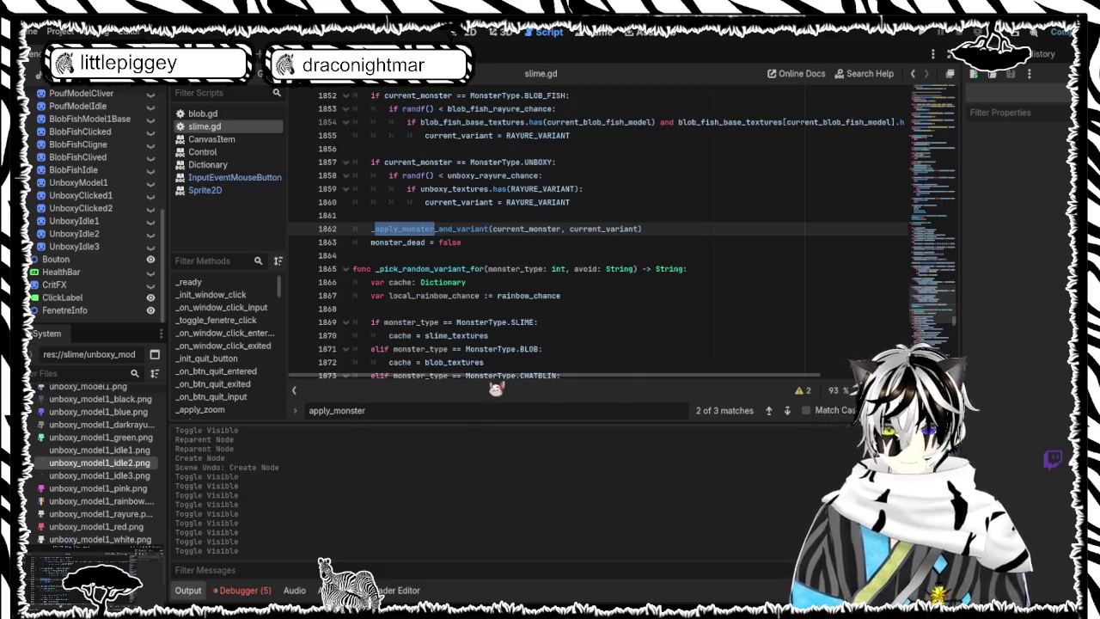
{"action": "key", "text": "Return"}
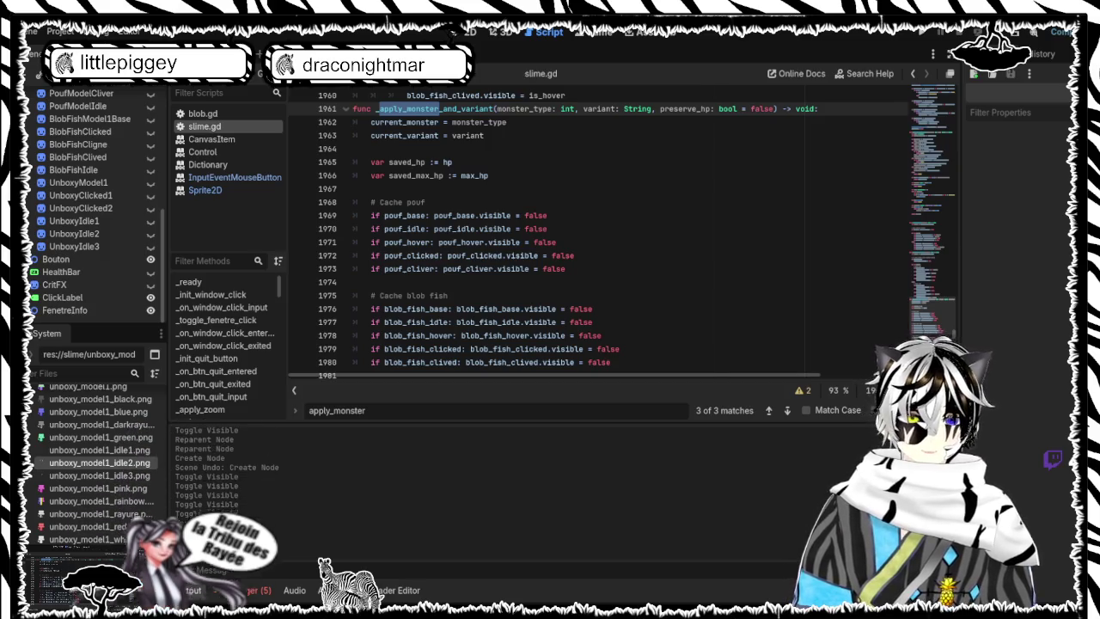
{"action": "scroll", "coordinate": [645, 293], "scroll_direction": "down", "scroll_amount": 10}
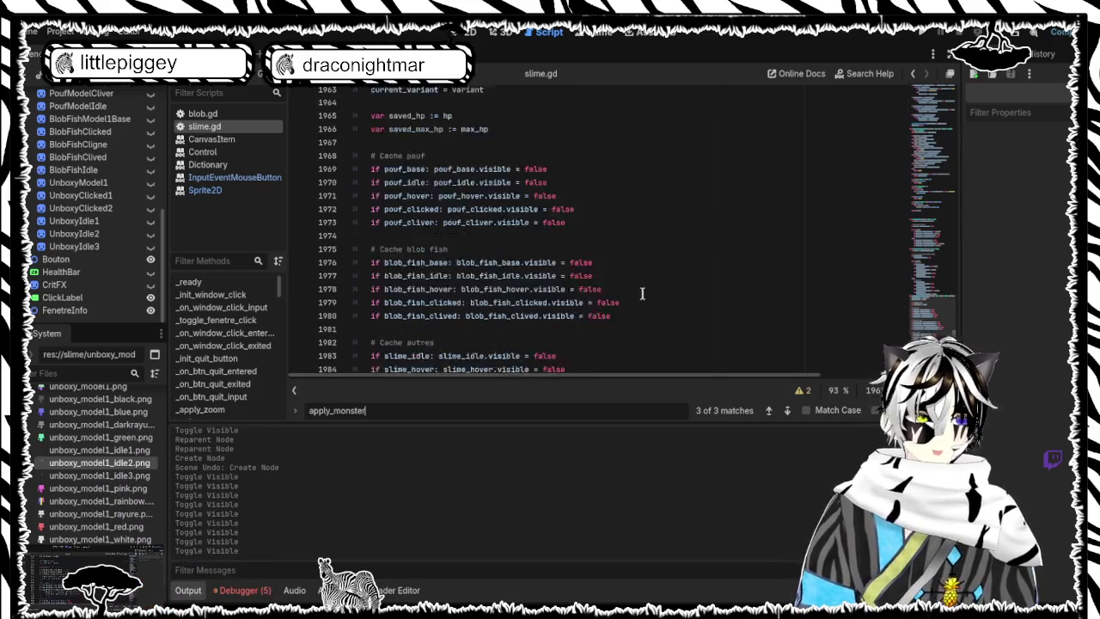
{"action": "scroll", "coordinate": [640, 292], "scroll_direction": "down", "scroll_amount": 15}
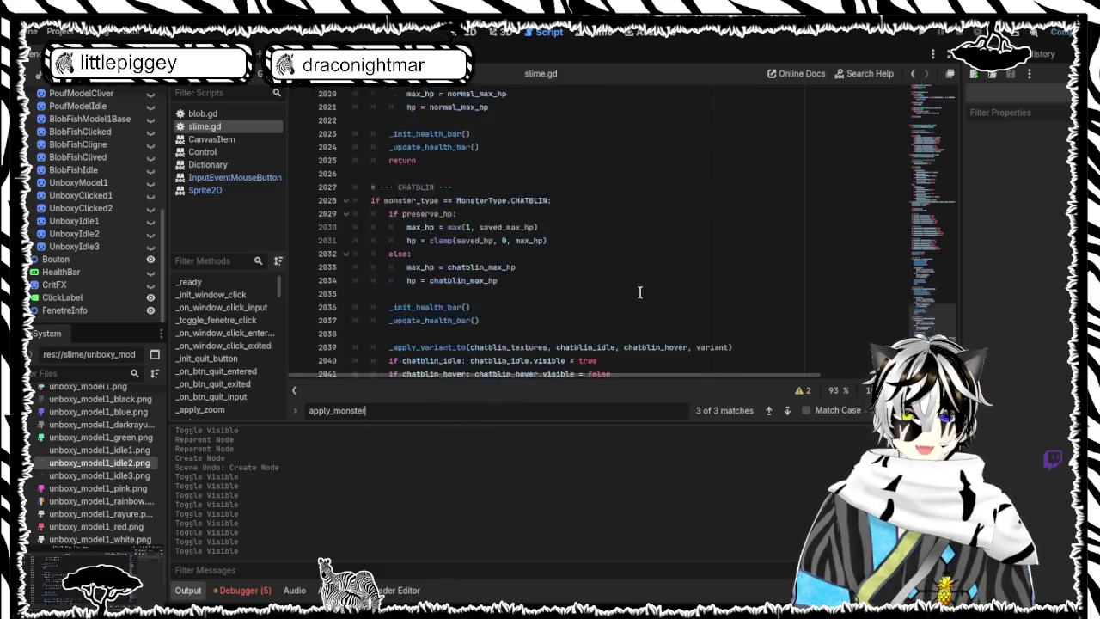
{"action": "double_click", "coordinate": [335, 410]}
Step: Search for set_monster and jump to the _set_monster_hover definition in slime.gd
{"action": "type", "text": "set_monster"}
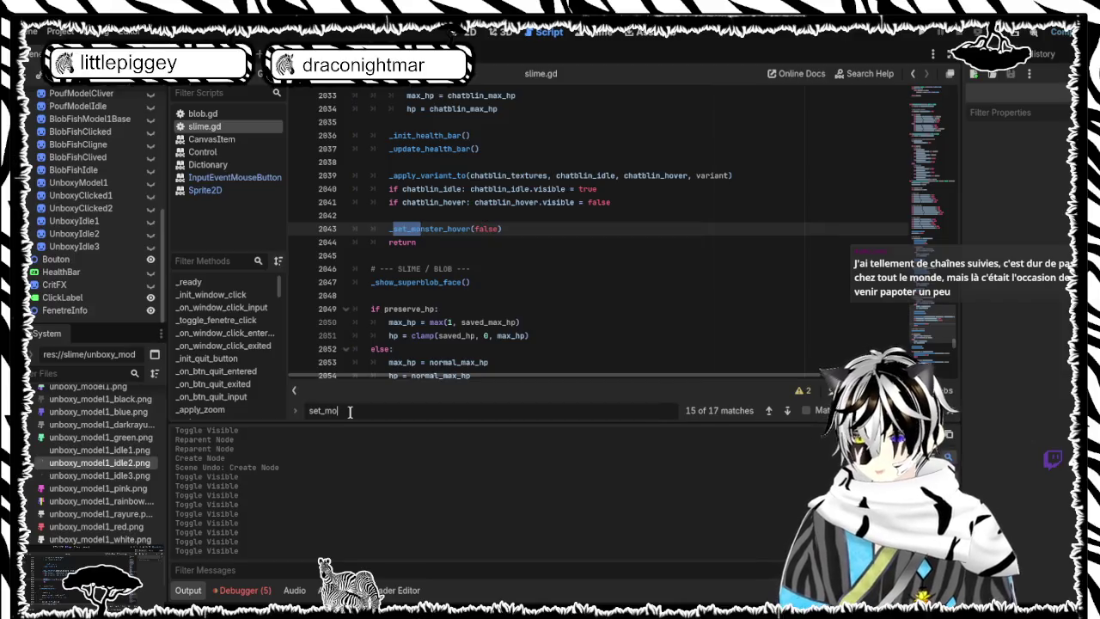
{"action": "key", "text": "Return"}
{"action": "key", "text": "Return"}
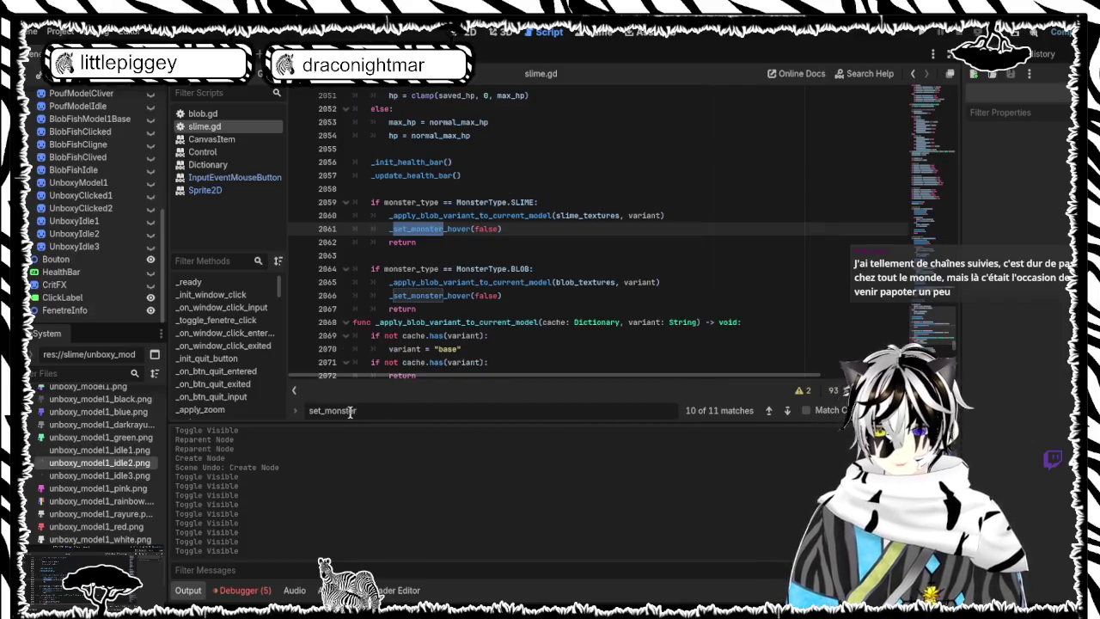
{"action": "key", "text": "Return"}
{"action": "key", "text": "Return"}
{"action": "key", "text": "Return"}
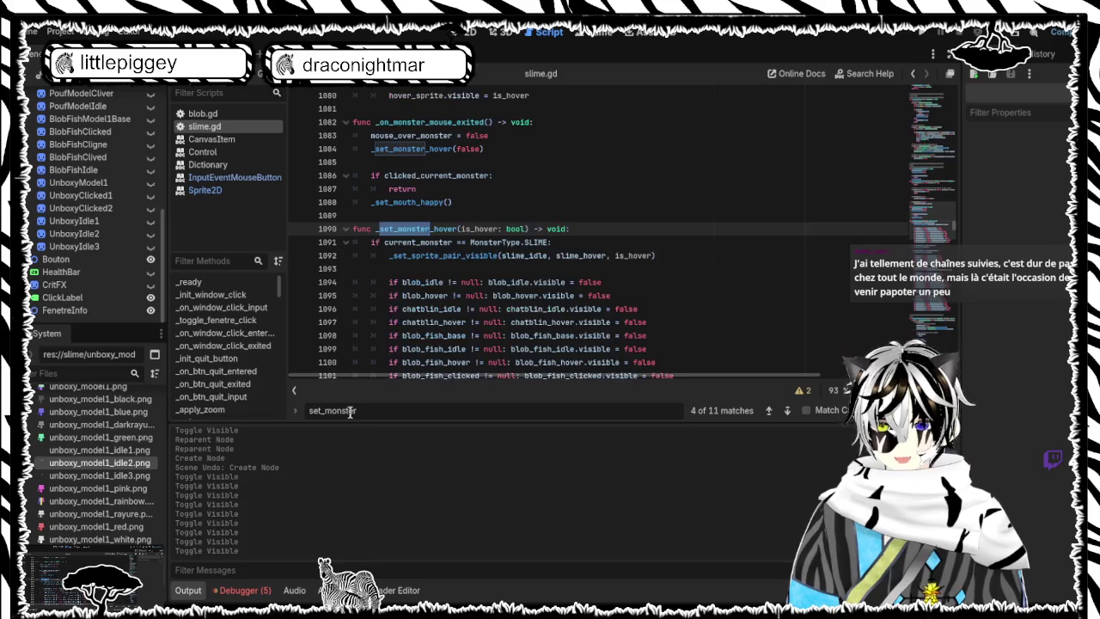
{"action": "scroll", "coordinate": [464, 284], "scroll_direction": "down", "scroll_amount": 12}
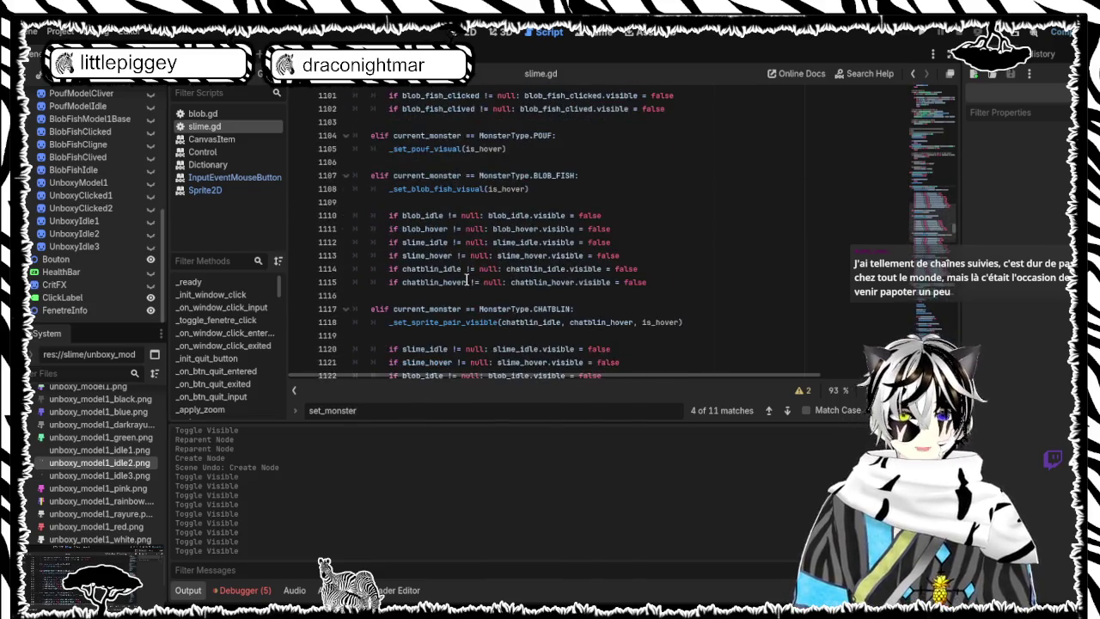
{"action": "scroll", "coordinate": [467, 279], "scroll_direction": "down", "scroll_amount": 5}
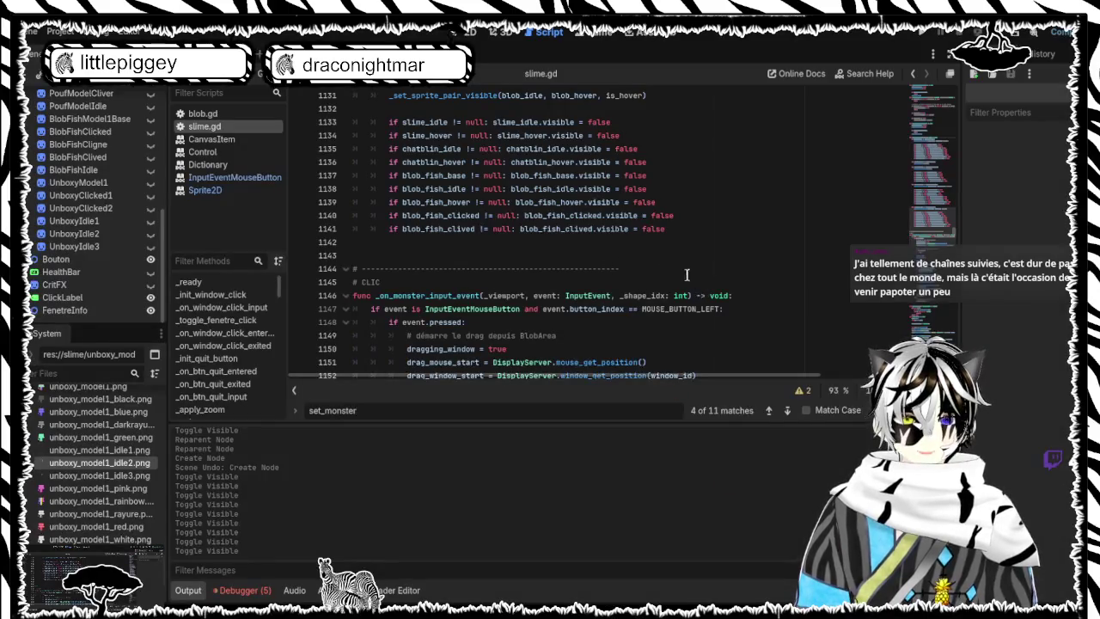
Step: Replace the whole _set_monster_hover function with the pasted new version, then search for apply_blink
{"action": "mouse_move", "coordinate": [675, 228]}
{"action": "left_mouse_down"}
{"action": "mouse_move", "coordinate": [513, 160]}
{"action": "mouse_move", "coordinate": [361, 163]}
{"action": "mouse_move", "coordinate": [352, 189]}
{"action": "left_mouse_up"}
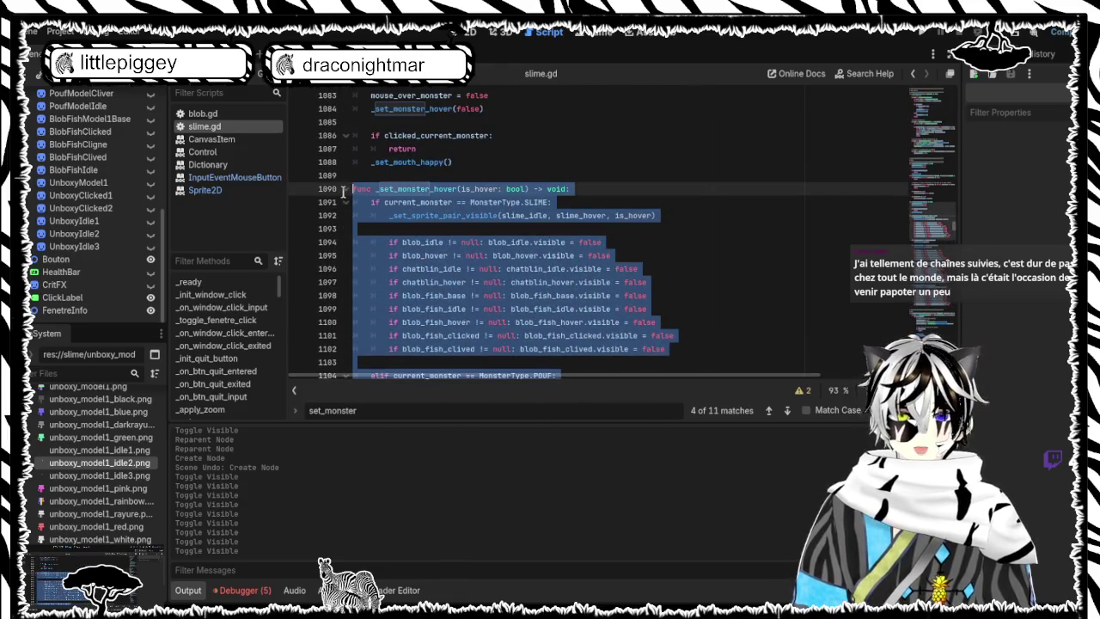
{"action": "key", "text": "ctrl+v"}
{"action": "scroll", "coordinate": [572, 234], "scroll_direction": "up", "scroll_amount": 12}
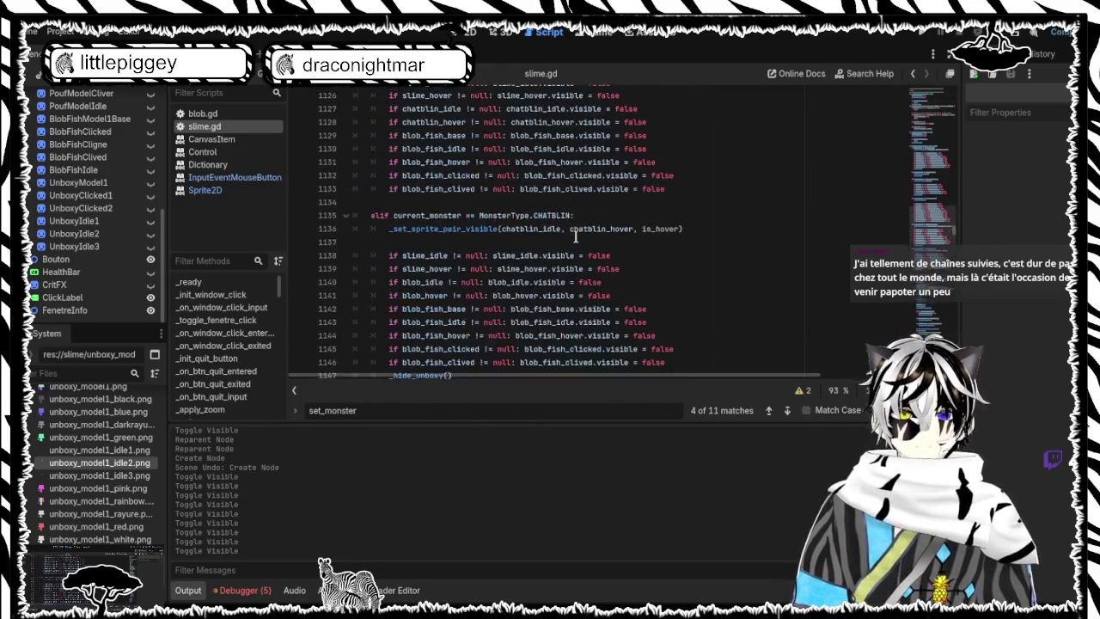
{"action": "scroll", "coordinate": [573, 234], "scroll_direction": "up", "scroll_amount": 7}
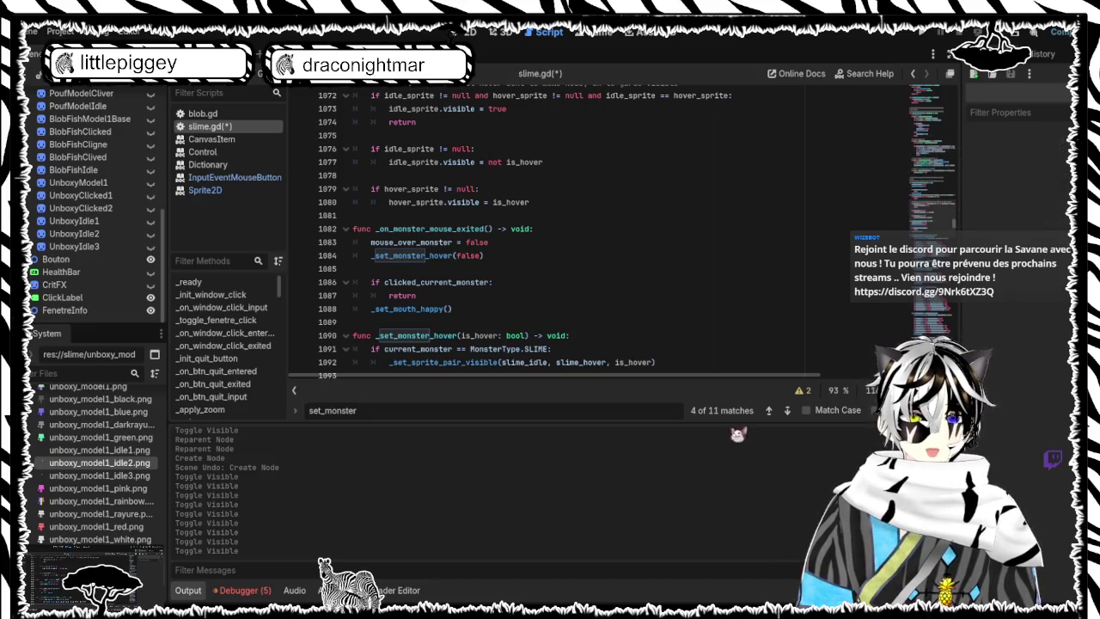
{"action": "scroll", "coordinate": [587, 211], "scroll_direction": "up", "scroll_amount": 20}
{"action": "scroll", "coordinate": [587, 211], "scroll_direction": "up", "scroll_amount": 20}
{"action": "scroll", "coordinate": [586, 208], "scroll_direction": "up", "scroll_amount": 17}
{"action": "scroll", "coordinate": [585, 208], "scroll_direction": "up", "scroll_amount": 9}
{"action": "scroll", "coordinate": [585, 208], "scroll_direction": "up", "scroll_amount": 12}
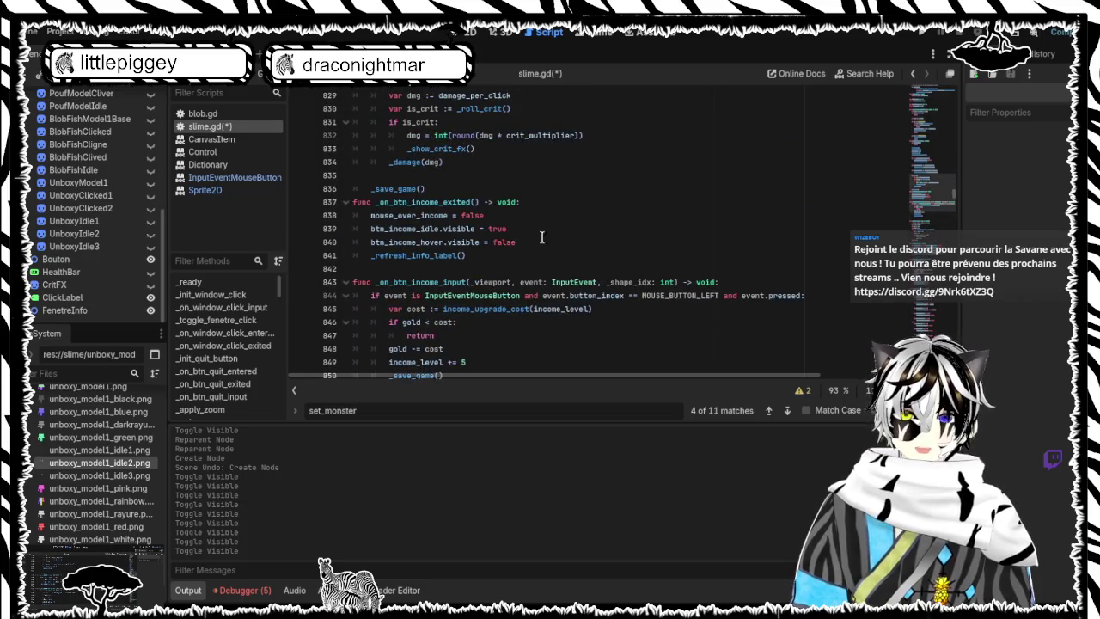
{"action": "key", "text": "ctrl+f"}
{"action": "type", "text": "ap"}
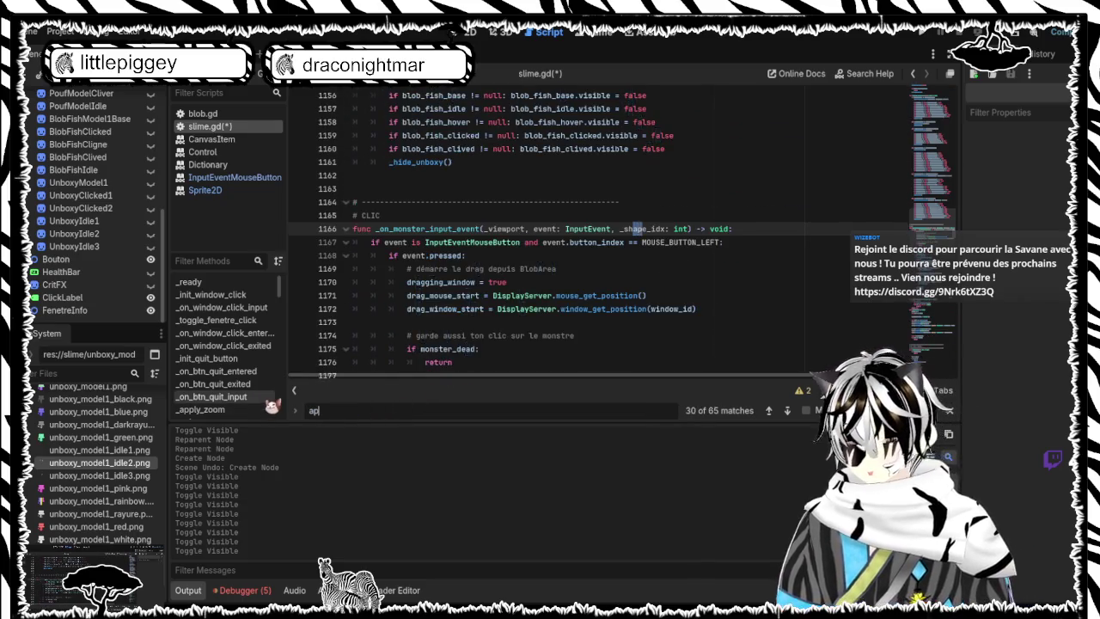
{"action": "type", "text": "ply_"}
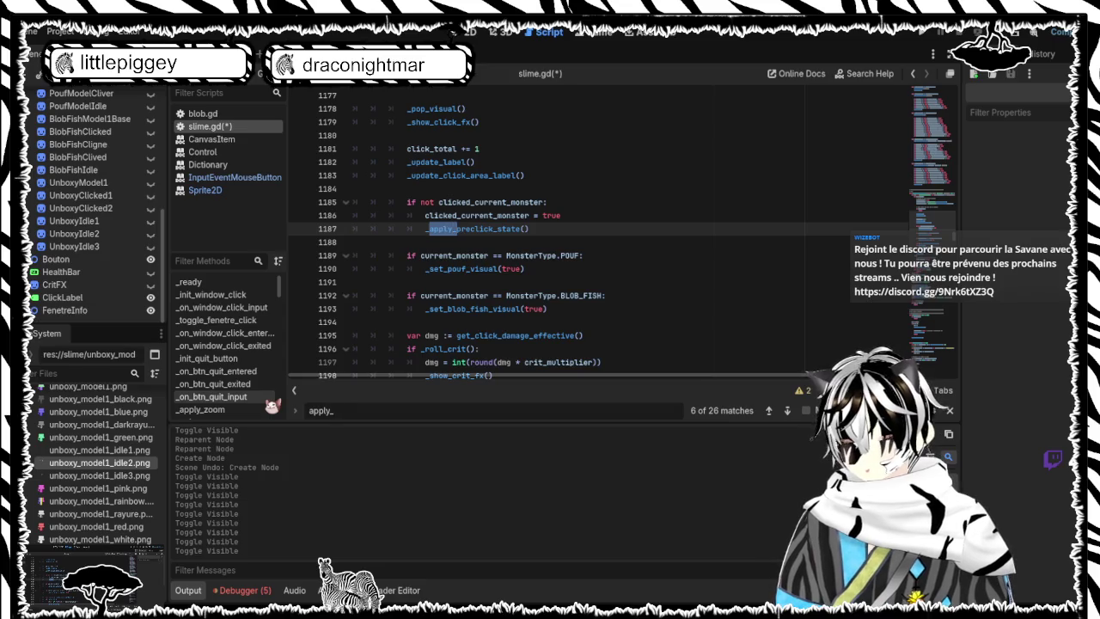
{"action": "type", "text": "blink"}
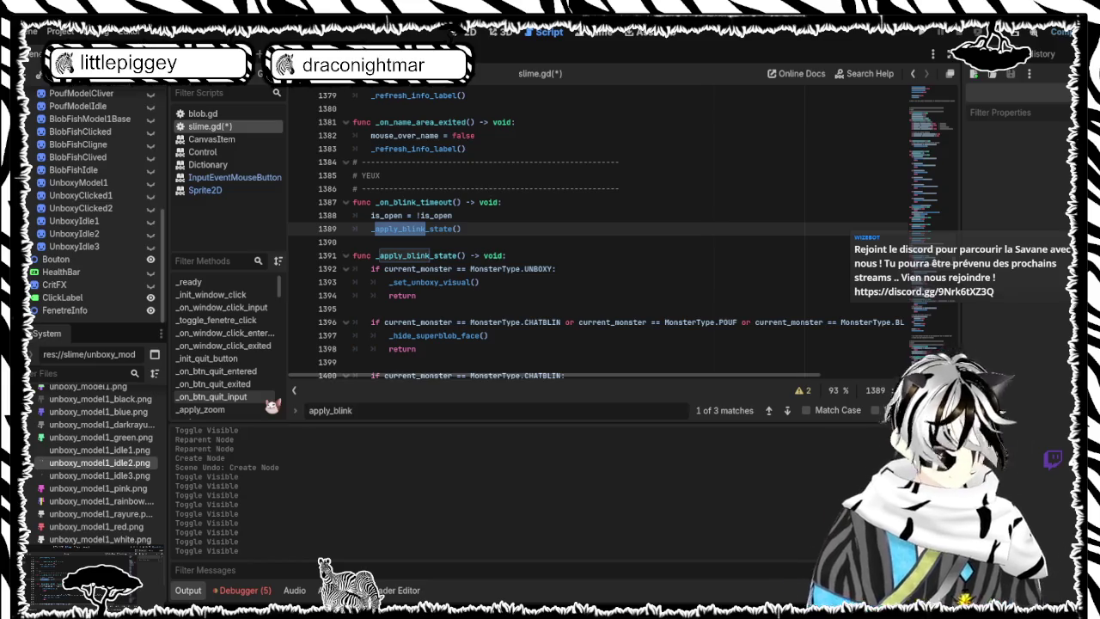
Step: In _apply_blink_state's Unboxy branch, set is_open = true before the visual update, then save slime.gd
{"action": "key", "text": "Return"}
{"action": "key", "text": "Return"}
{"action": "key", "text": "Return"}
{"action": "key", "text": "Return"}
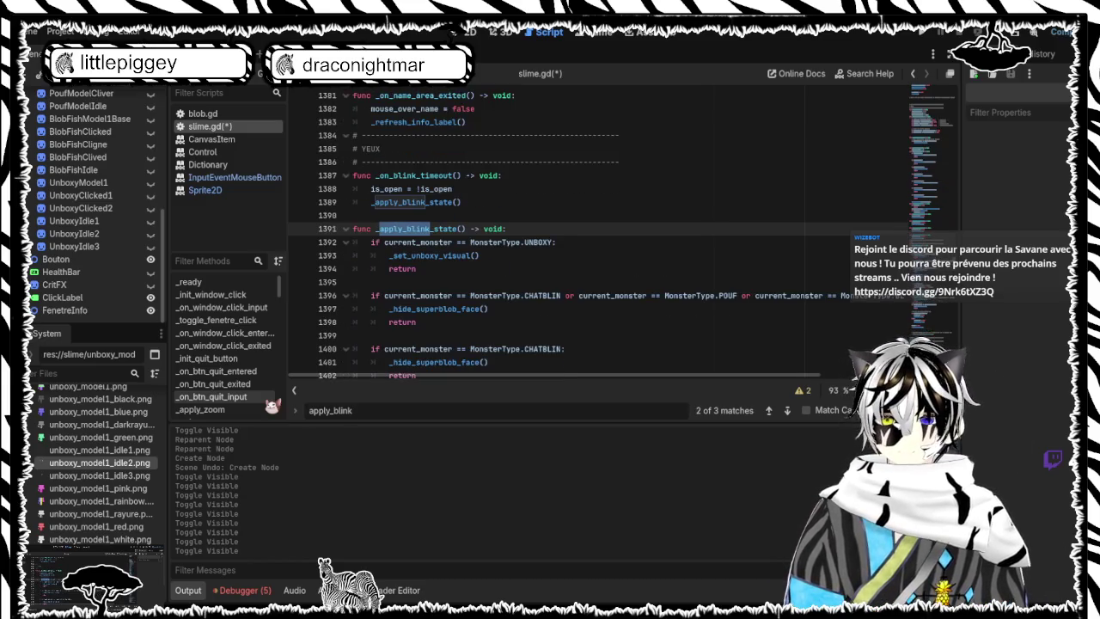
{"action": "scroll", "coordinate": [537, 257], "scroll_direction": "down", "scroll_amount": 6}
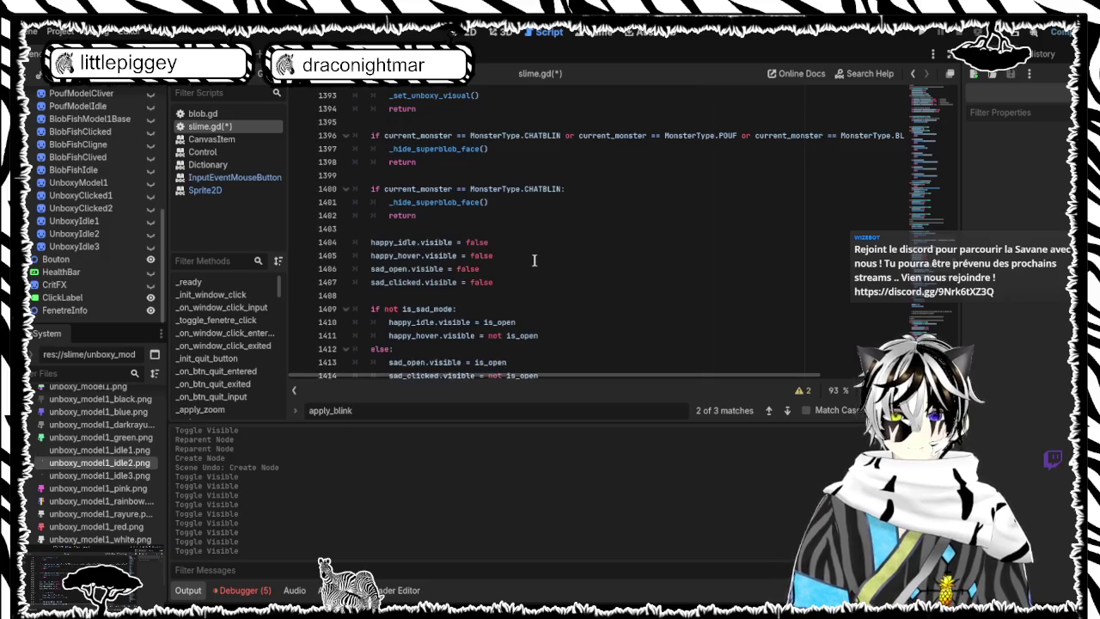
{"action": "scroll", "coordinate": [535, 256], "scroll_direction": "up", "scroll_amount": 6}
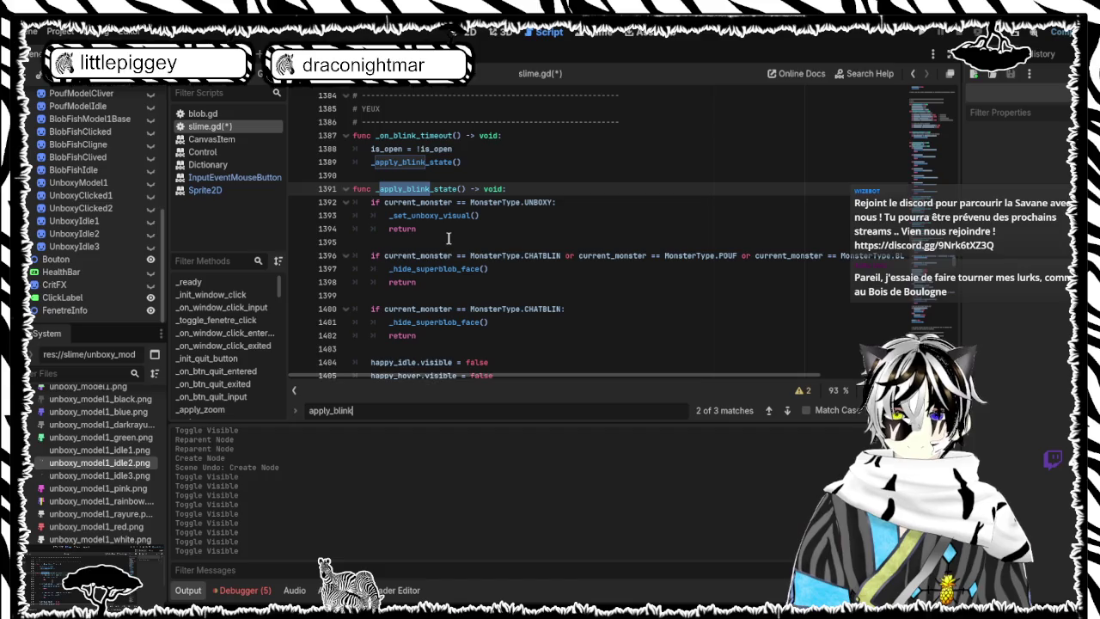
{"action": "scroll", "coordinate": [448, 238], "scroll_direction": "down", "scroll_amount": 6}
{"action": "mouse_move", "coordinate": [559, 255]}
{"action": "left_mouse_down"}
{"action": "mouse_move", "coordinate": [370, 103]}
{"action": "mouse_move", "coordinate": [332, 191]}
{"action": "left_mouse_up"}
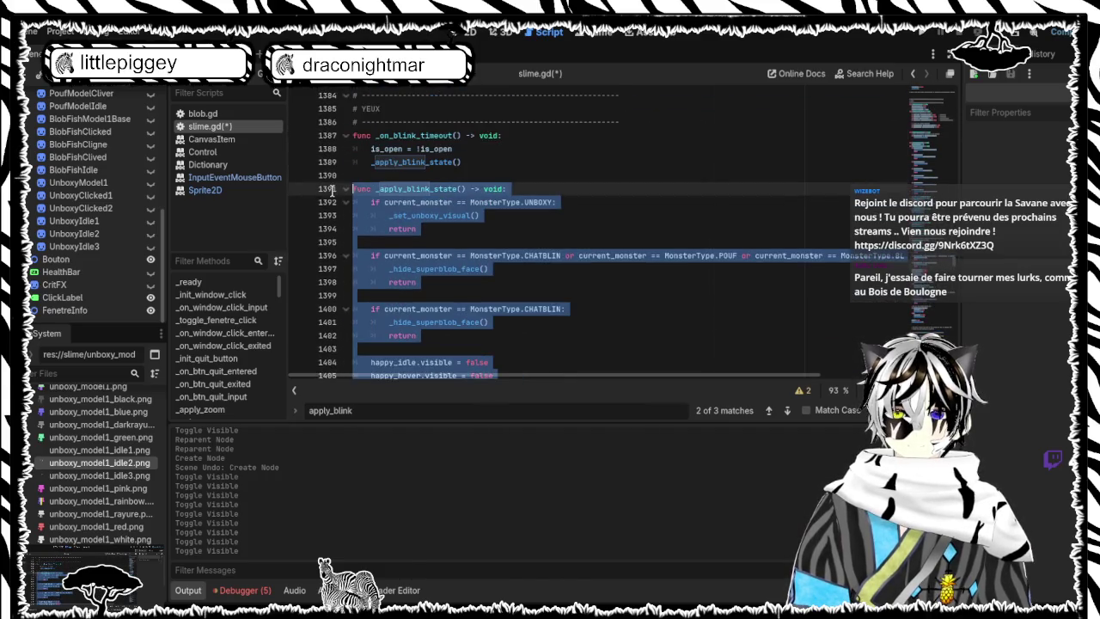
{"action": "key", "text": "ctrl+s"}
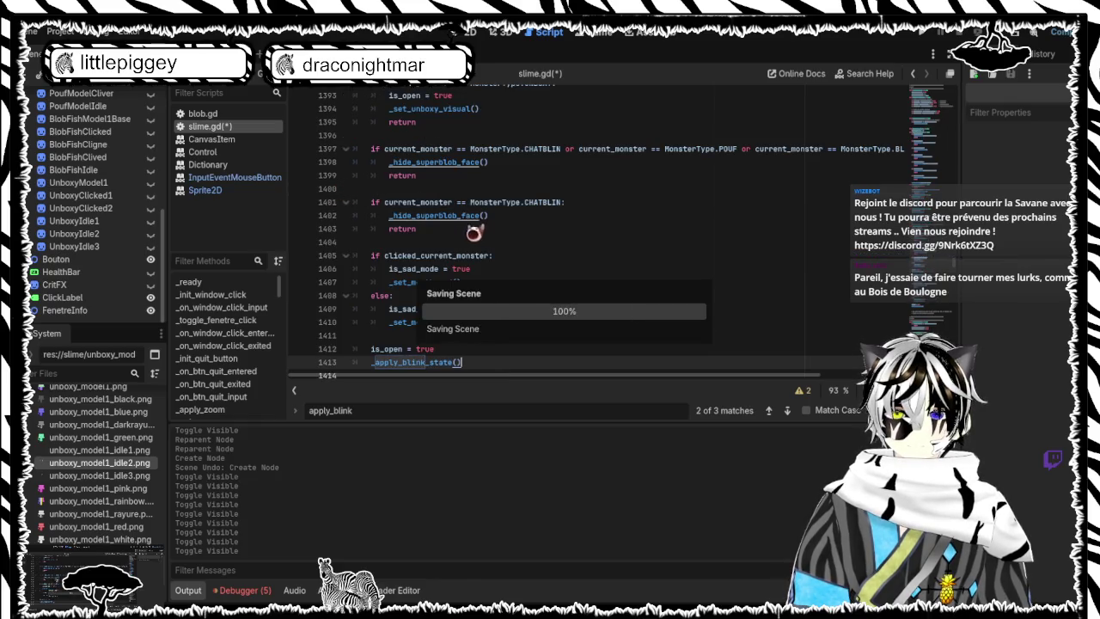
{"action": "scroll", "coordinate": [539, 207], "scroll_direction": "up", "scroll_amount": 5}
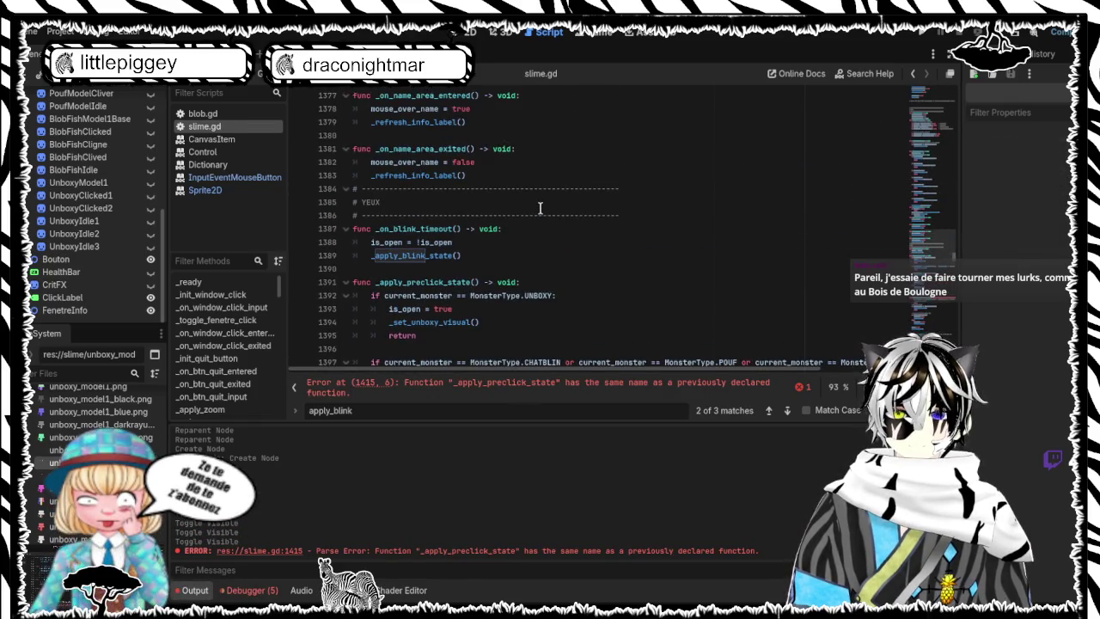
Step: Show the Debugger's Errors list and go to the slime.gd:266 error
{"action": "left_click", "coordinate": [369, 387]}
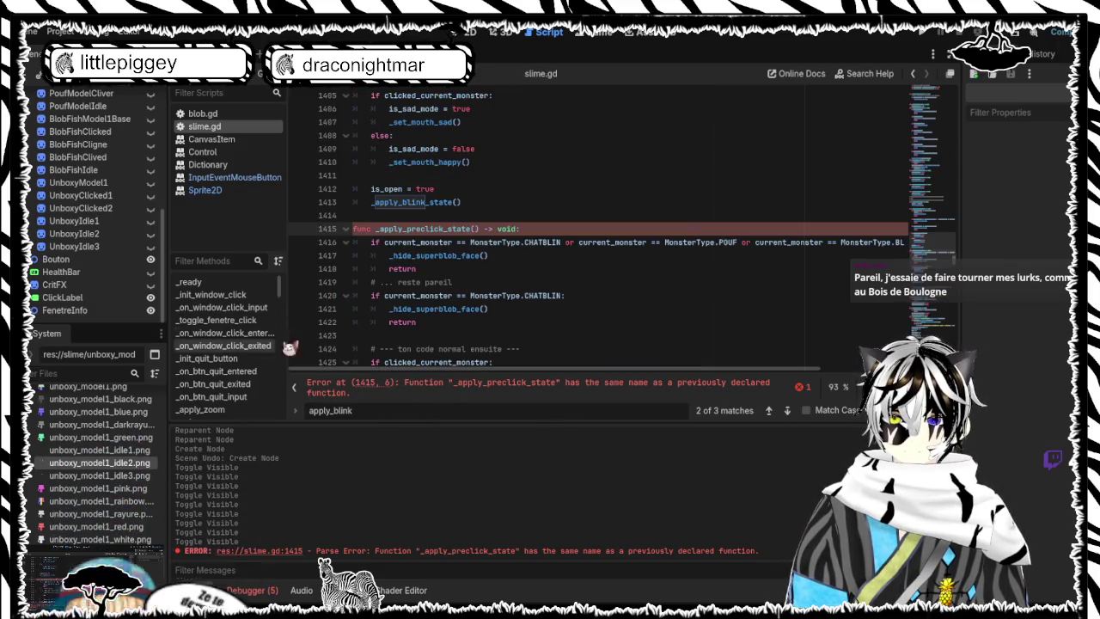
{"action": "left_click", "coordinate": [254, 590]}
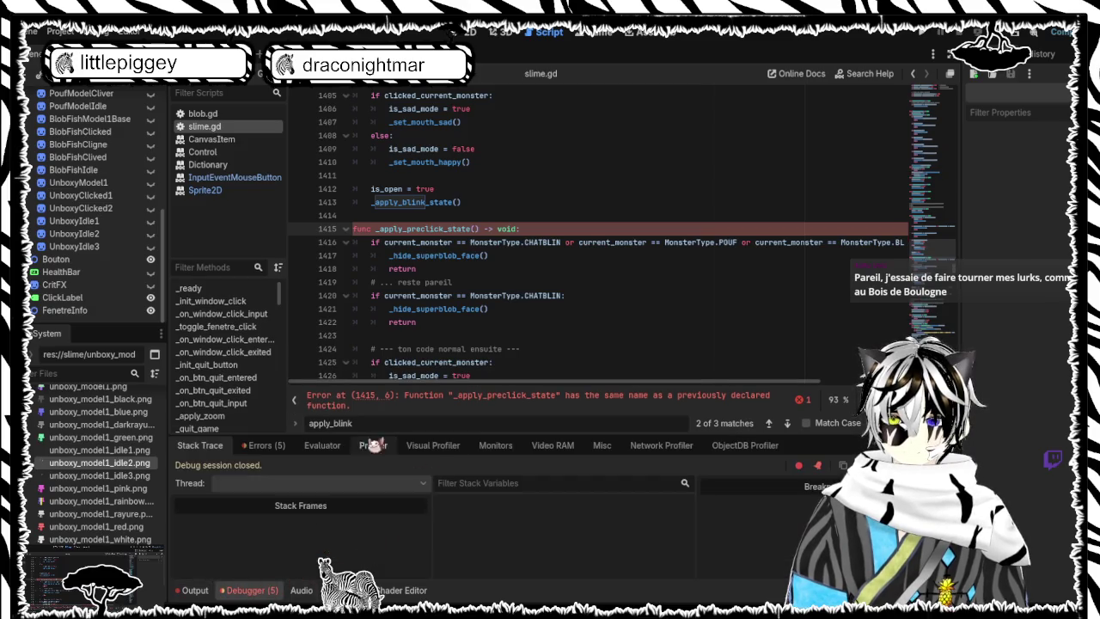
{"action": "left_click", "coordinate": [258, 446]}
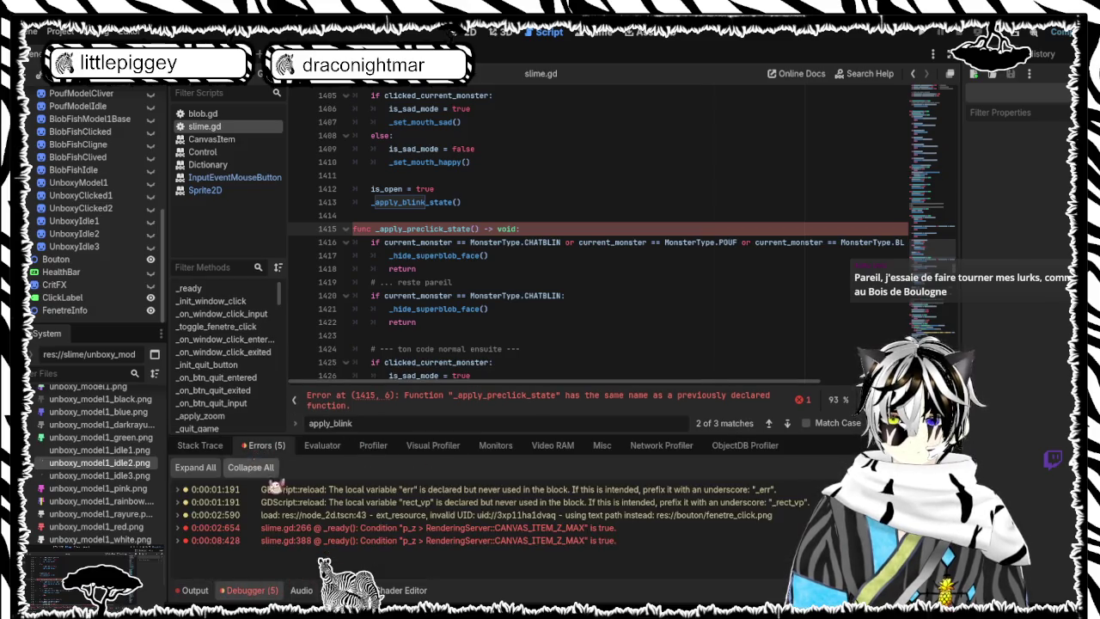
{"action": "left_click", "coordinate": [404, 527]}
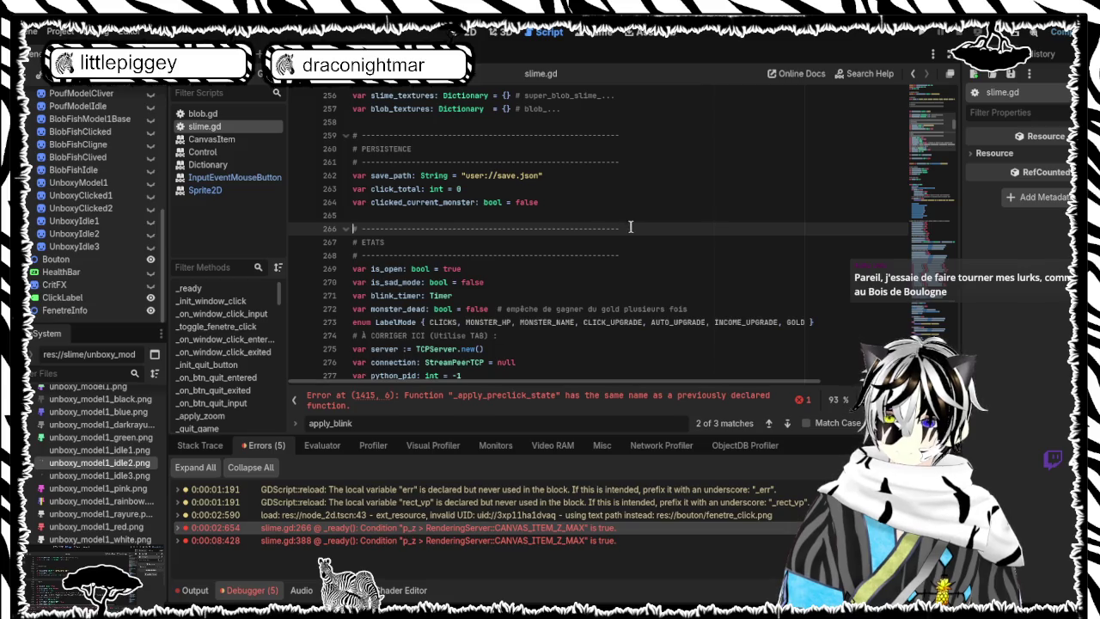
Step: Delete the dashed separator comment on line 266, then inspect the _ready code flagged at line 388
{"action": "left_click_drag", "start_coordinate": [632, 228], "coordinate": [286, 240]}
{"action": "key", "text": "Delete"}
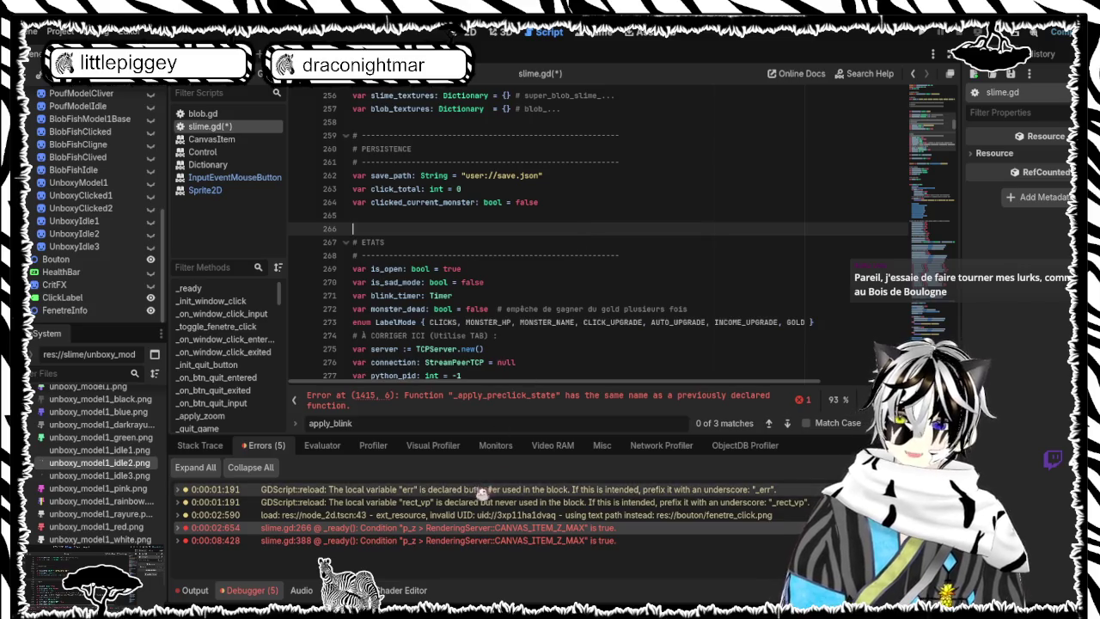
{"action": "double_click", "coordinate": [455, 540]}
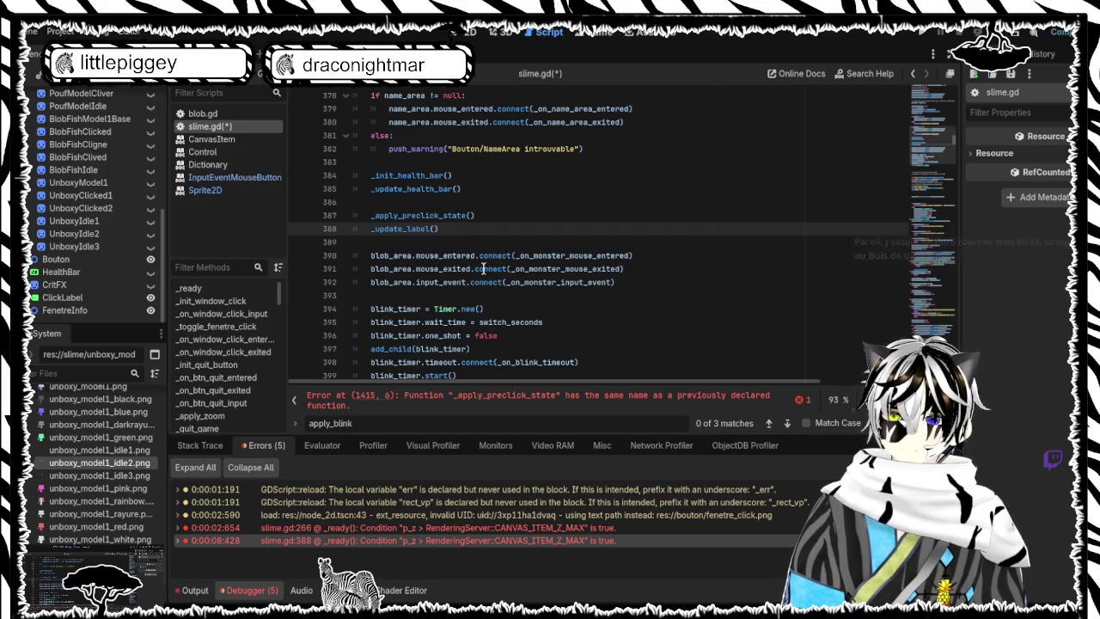
{"action": "scroll", "coordinate": [461, 286], "scroll_direction": "up", "scroll_amount": 15}
{"action": "scroll", "coordinate": [492, 244], "scroll_direction": "up", "scroll_amount": 15}
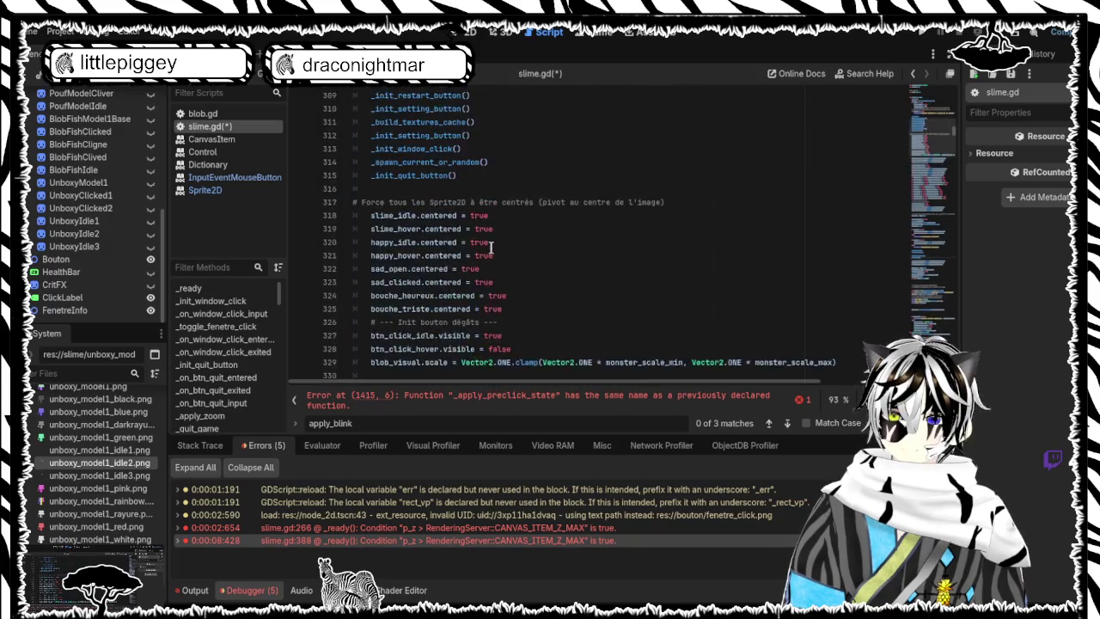
{"action": "scroll", "coordinate": [491, 248], "scroll_direction": "down", "scroll_amount": 7}
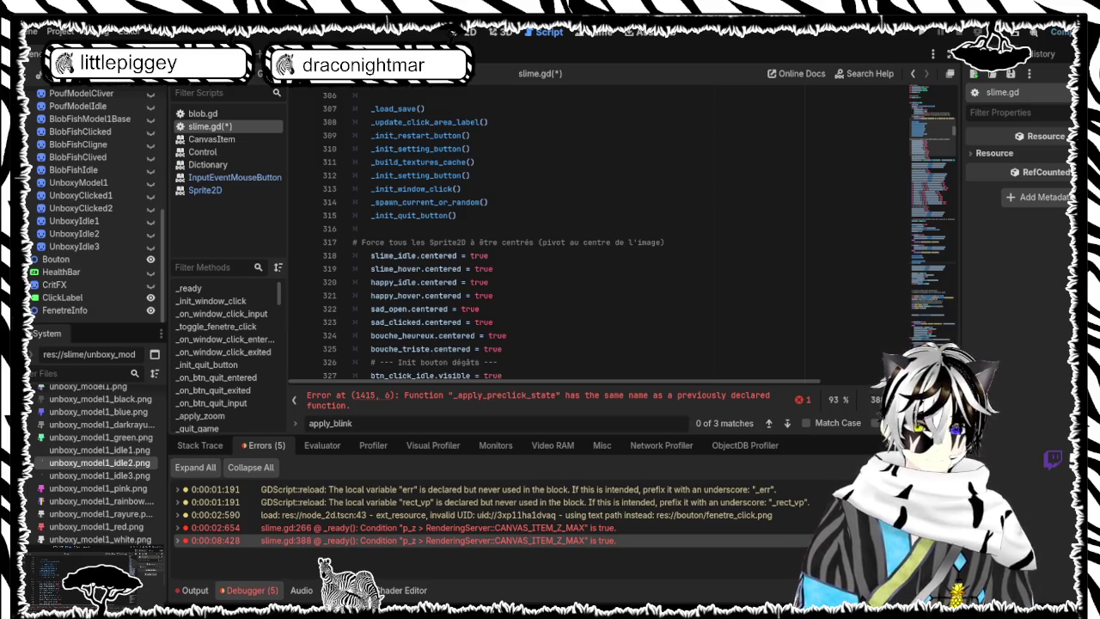
Step: Find crit_fx on line 301, replace its z_index 9999 with RenderingServer.CANVAS_ITEM_Z_MAX, and save
{"action": "key", "text": "ctrl+f"}
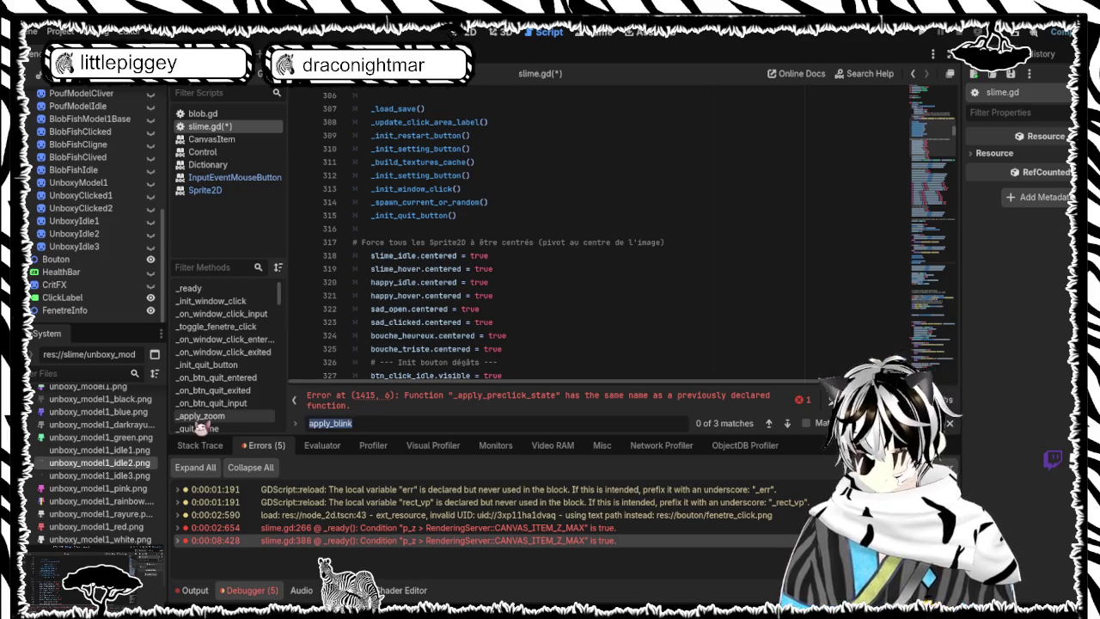
{"action": "type", "text": "crit_f"}
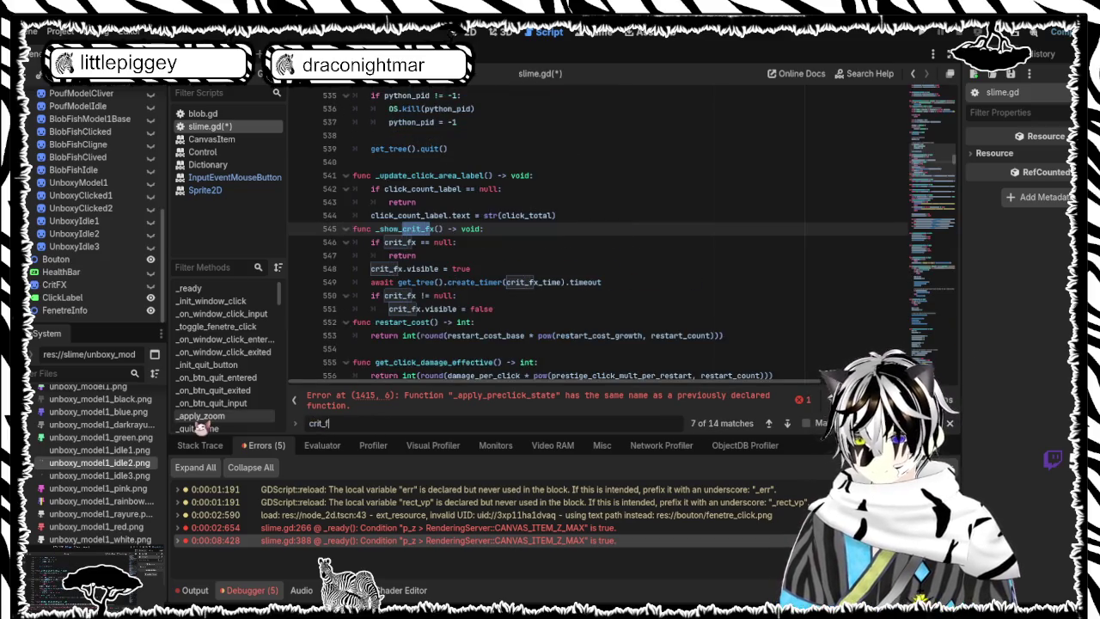
{"action": "type", "text": "x"}
{"action": "key", "text": "Return"}
{"action": "key", "text": "Return"}
{"action": "key", "text": "Return"}
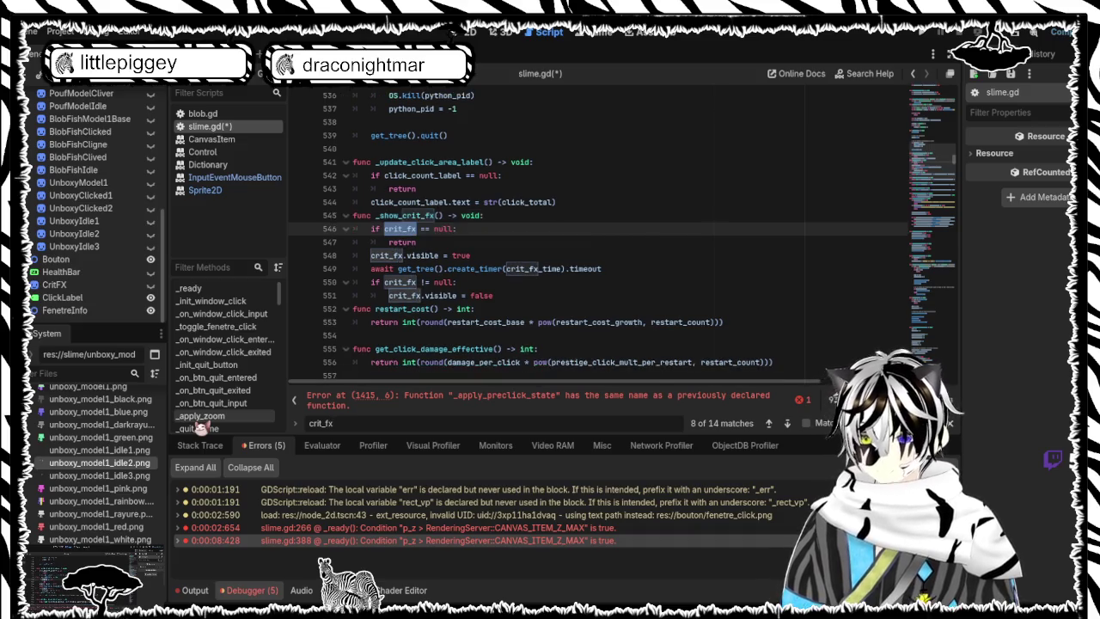
{"action": "key", "text": "Return"}
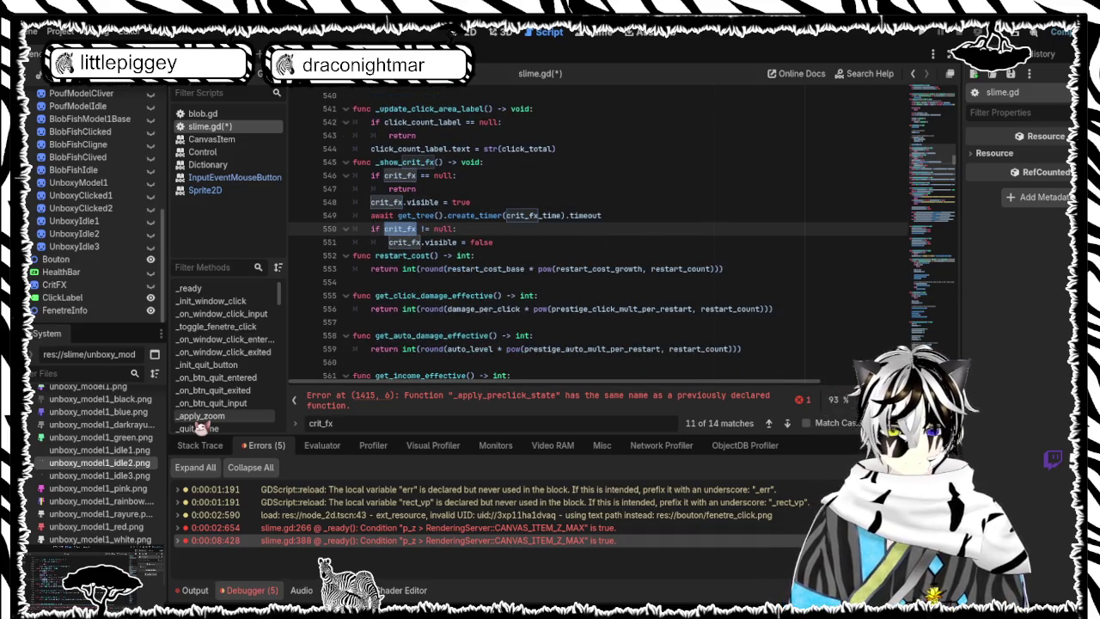
{"action": "key", "text": "Return"}
{"action": "key", "text": "Return"}
{"action": "key", "text": "Return"}
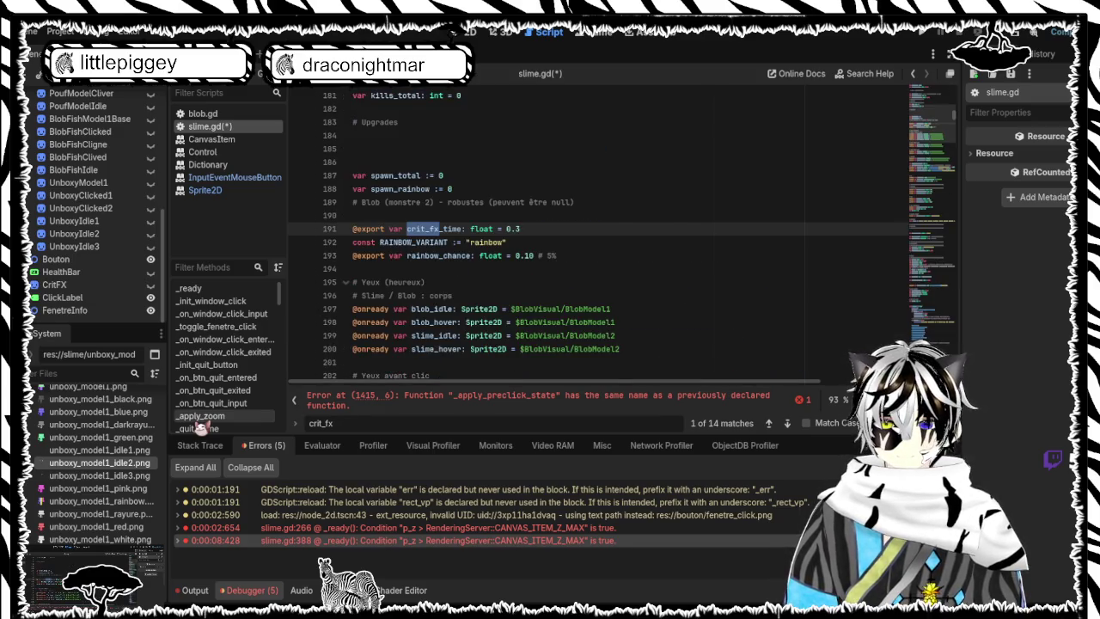
{"action": "key", "text": "Return"}
{"action": "key", "text": "Return"}
{"action": "key", "text": "Return"}
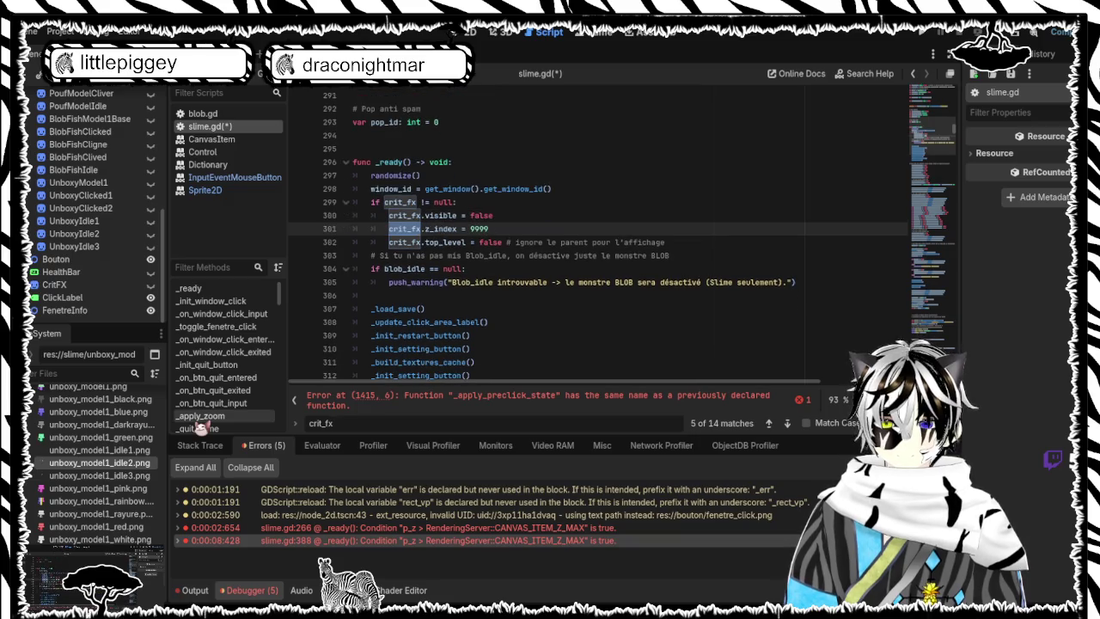
{"action": "key", "text": "Return"}
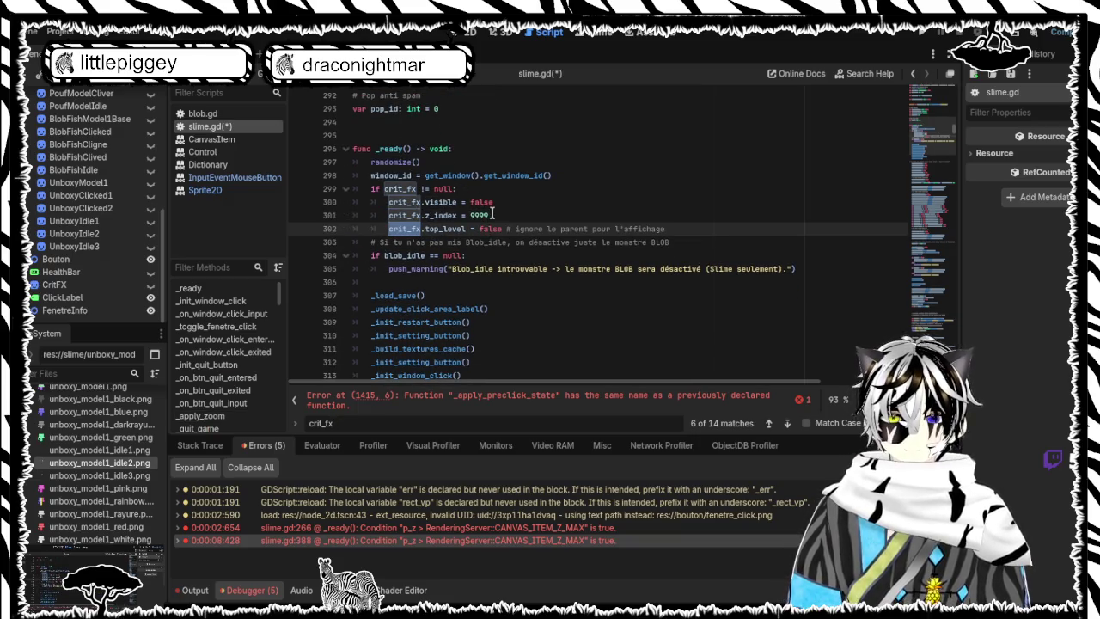
{"action": "double_click", "coordinate": [479, 215]}
{"action": "type", "text": "RenderingServer.CANVAS_ITEM_Z_MAX"}
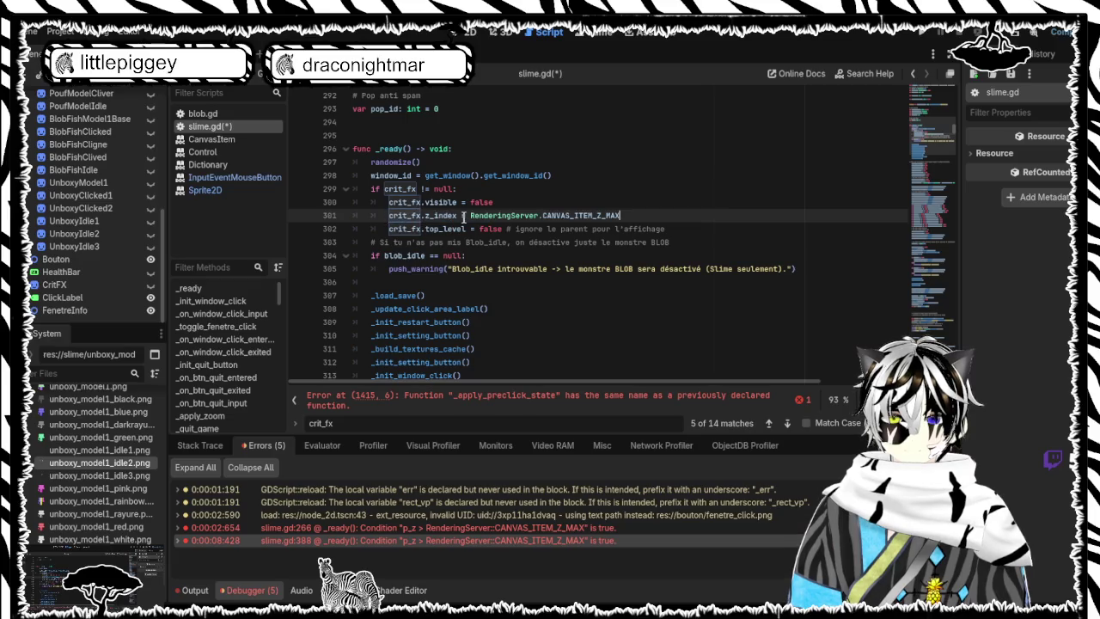
{"action": "key", "text": "ctrl+s"}
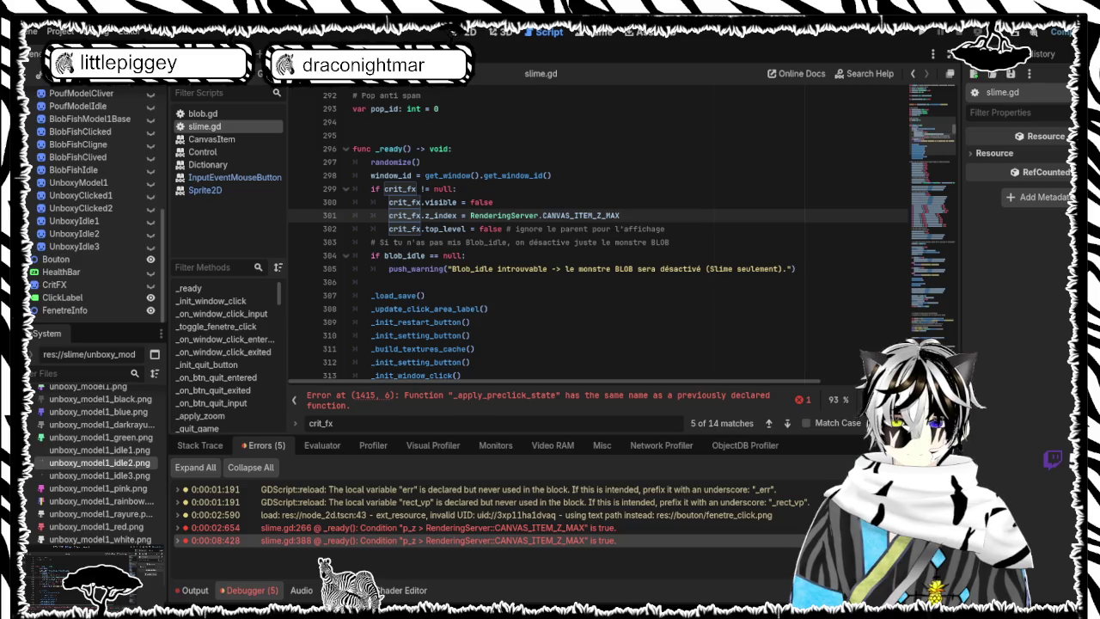
{"action": "left_click", "coordinate": [474, 423]}
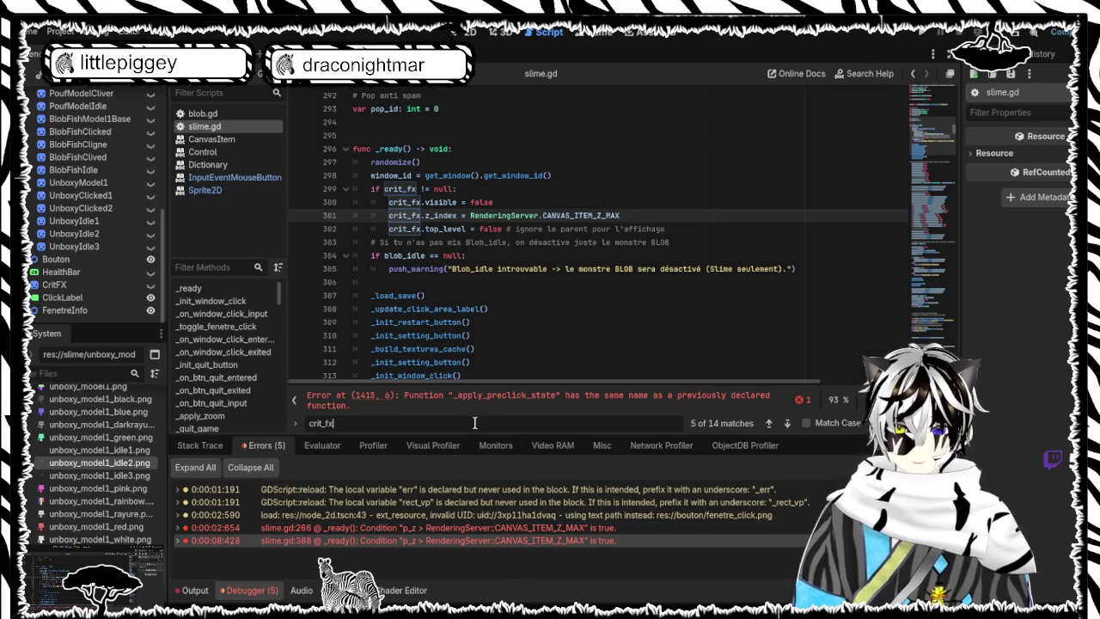
Step: Step through the crit_fx matches to its uses in _show_crit_fx around line 551
{"action": "key", "text": "Return"}
{"action": "key", "text": "Return"}
{"action": "key", "text": "Return"}
{"action": "key", "text": "Return"}
{"action": "key", "text": "Return"}
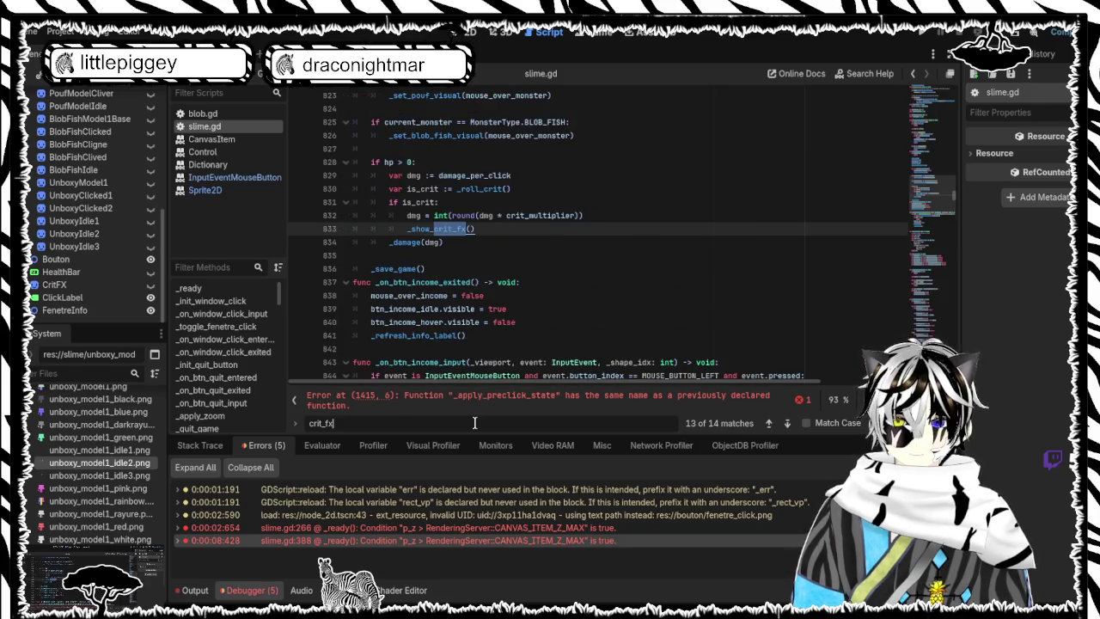
{"action": "key", "text": "Return"}
{"action": "key", "text": "Return"}
{"action": "key", "text": "Return"}
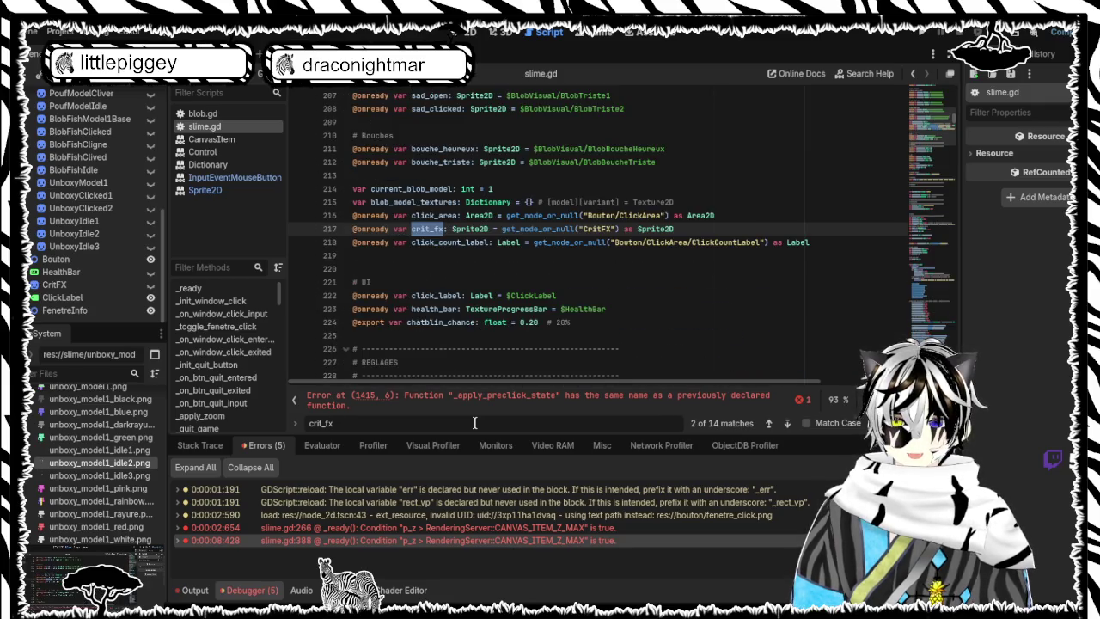
{"action": "key", "text": "Return"}
{"action": "key", "text": "Return"}
{"action": "key", "text": "Return"}
{"action": "key", "text": "Return"}
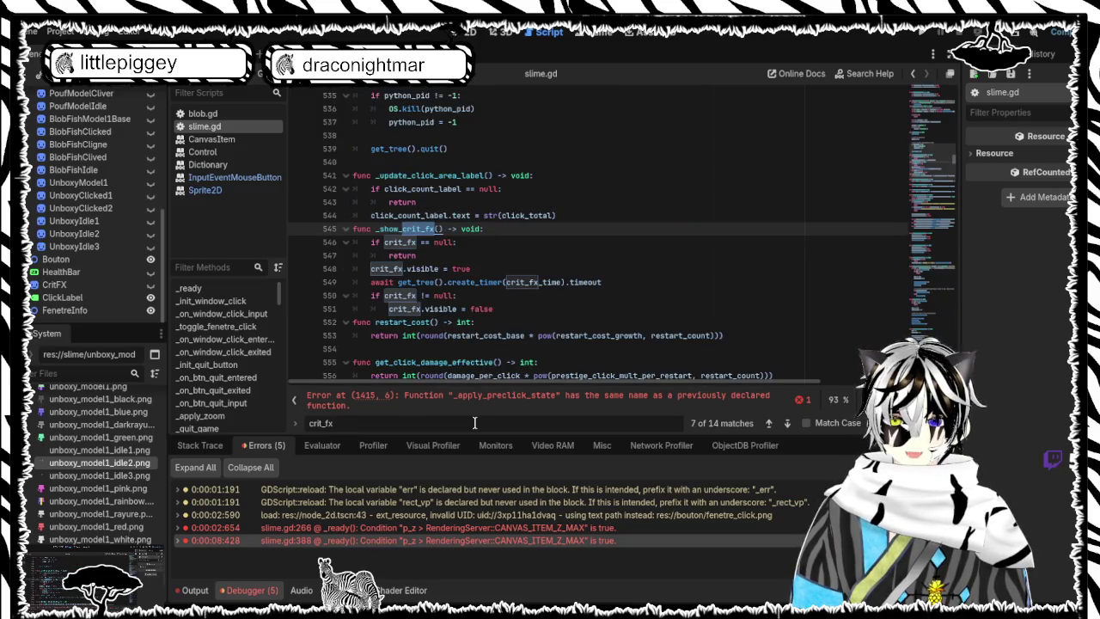
{"action": "key", "text": "Return"}
{"action": "key", "text": "Return"}
{"action": "key", "text": "Return"}
{"action": "key", "text": "Return"}
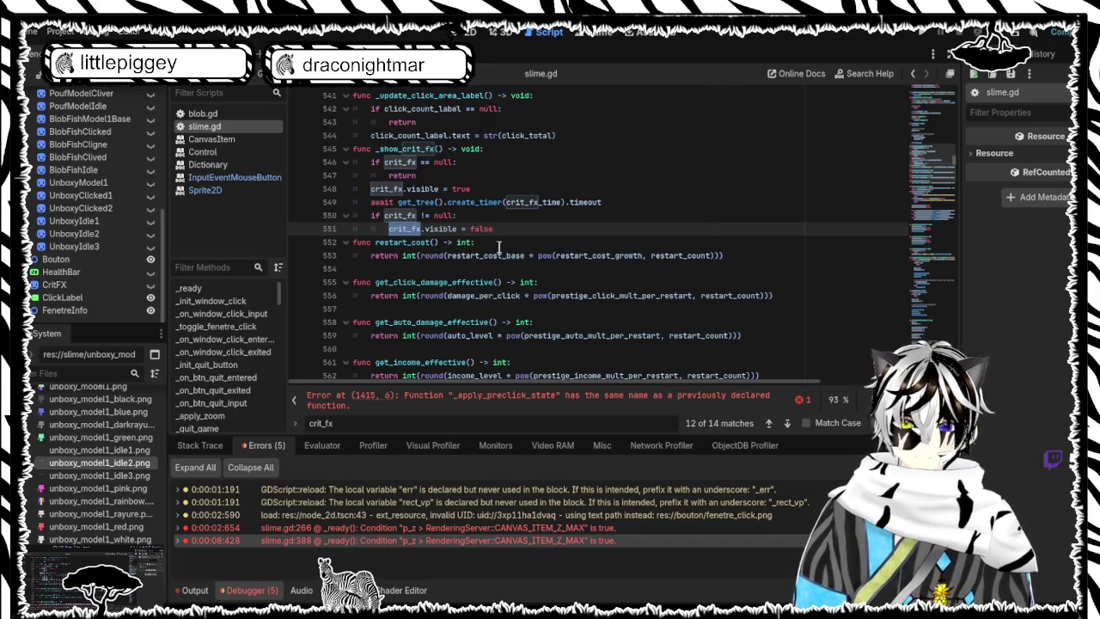
Step: Replace crit_fx with click_sprite on line 301 and save slime.gd
{"action": "scroll", "coordinate": [502, 210], "scroll_direction": "up", "scroll_amount": 2}
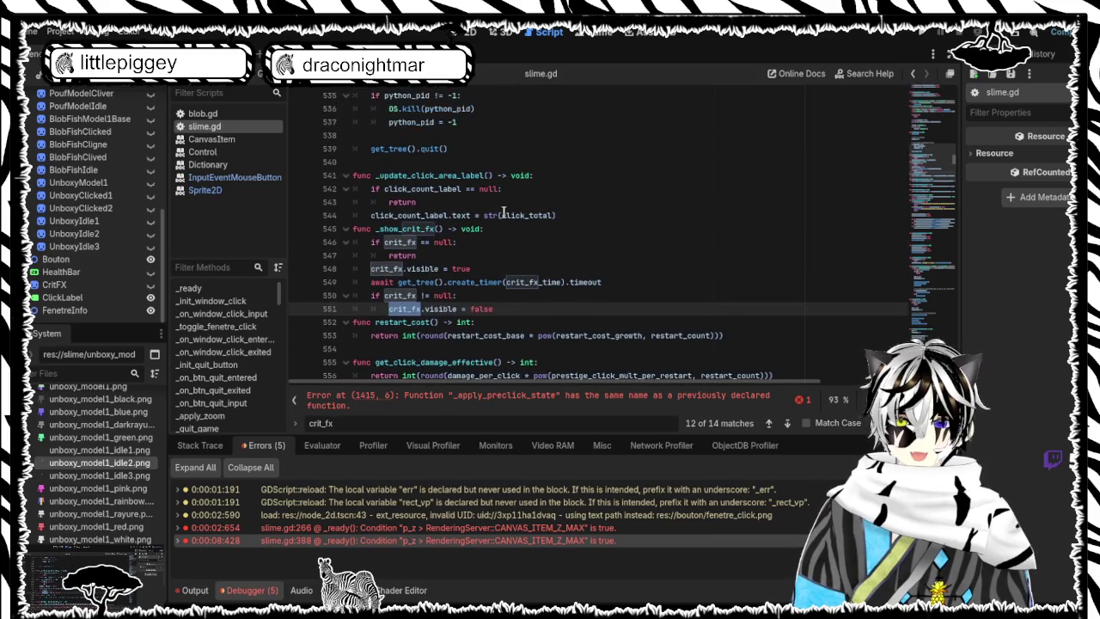
{"action": "scroll", "coordinate": [503, 210], "scroll_direction": "up", "scroll_amount": 1}
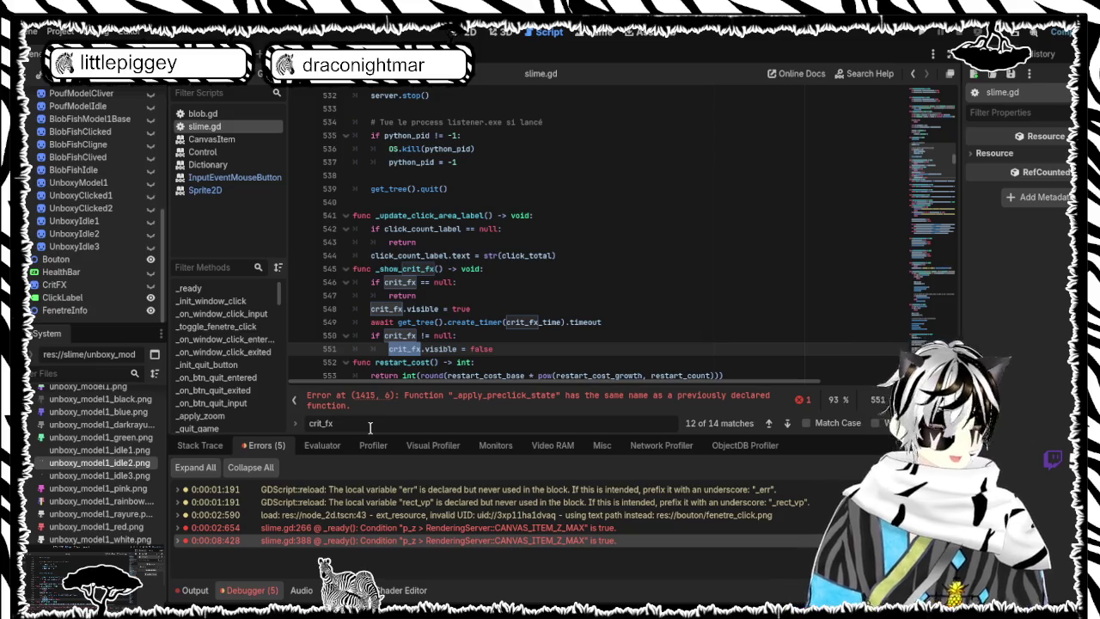
{"action": "key", "text": "Return"}
{"action": "key", "text": "Return"}
{"action": "key", "text": "Return"}
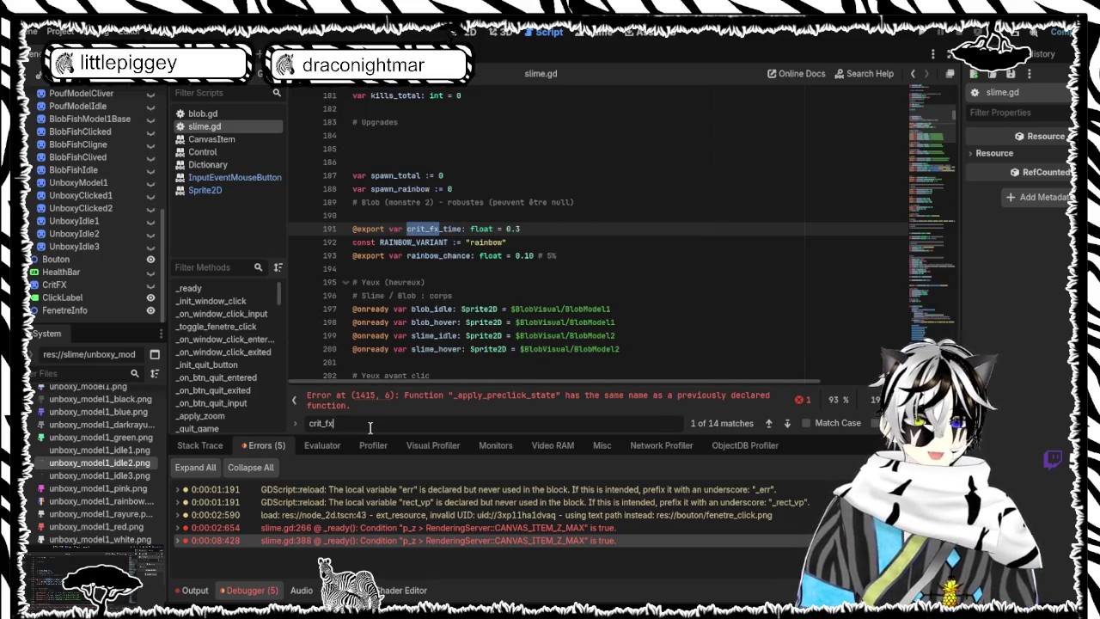
{"action": "key", "text": "Return"}
{"action": "key", "text": "Return"}
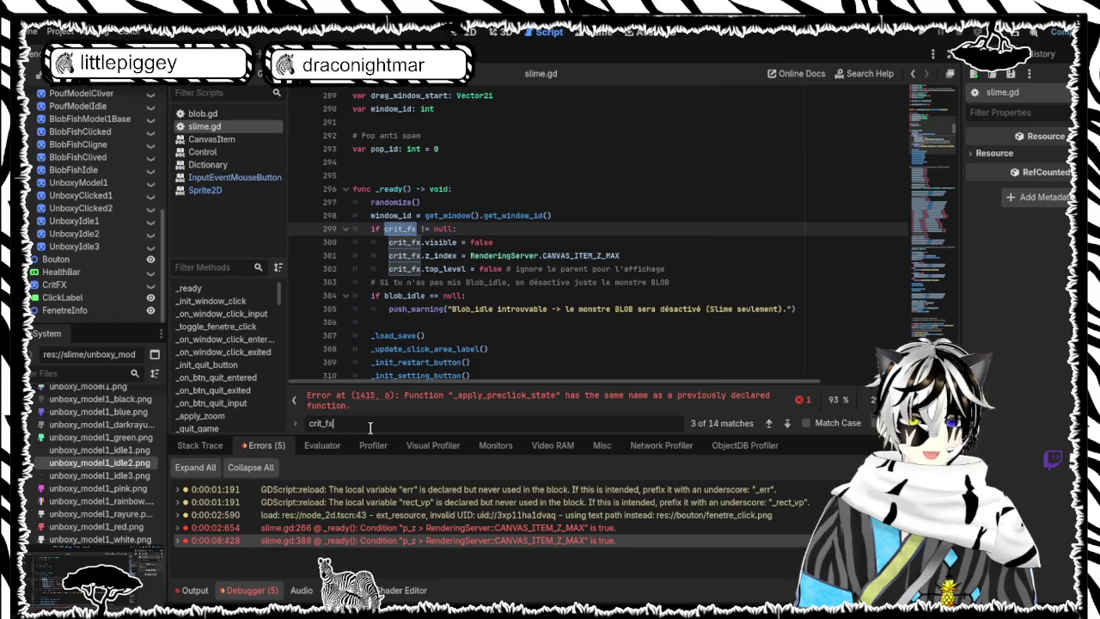
{"action": "left_click", "coordinate": [624, 256]}
{"action": "double_click", "coordinate": [401, 255]}
{"action": "type", "text": "click_sprite"}
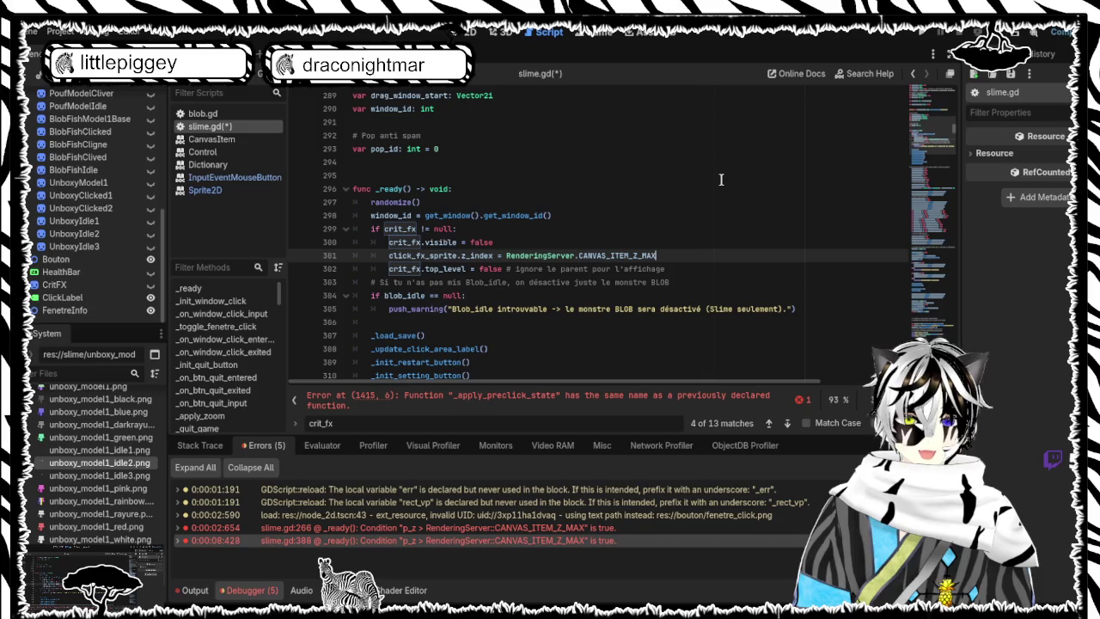
{"action": "key", "text": "ctrl+s"}
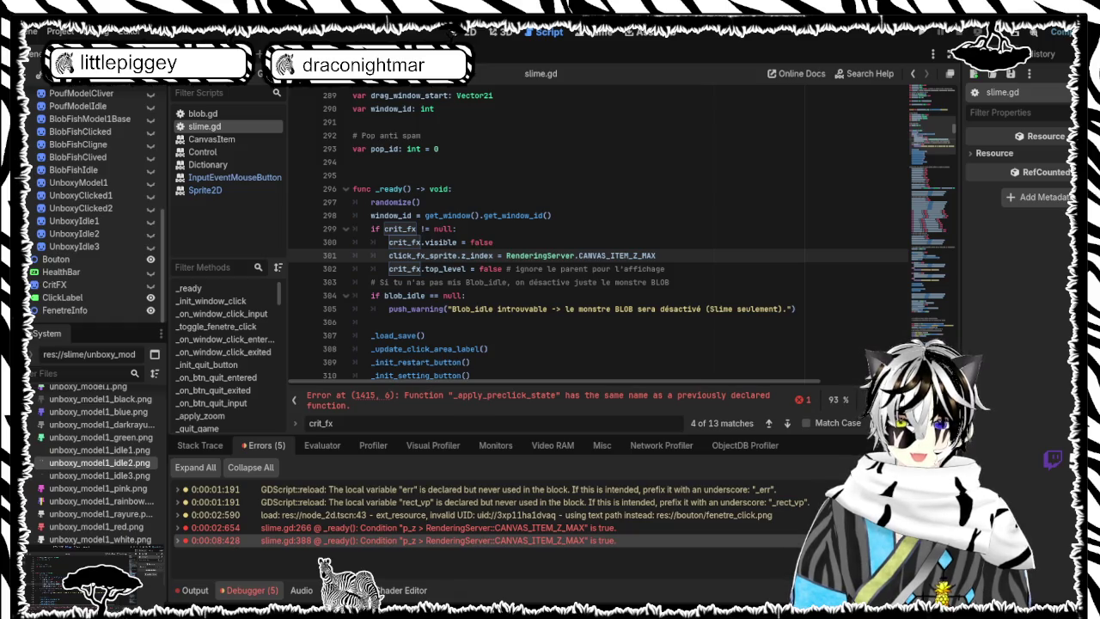
Step: Select the crit_fx setup lines 299–303
{"action": "scroll", "coordinate": [436, 279], "scroll_direction": "down", "scroll_amount": 2}
{"action": "scroll", "coordinate": [436, 279], "scroll_direction": "up", "scroll_amount": 2}
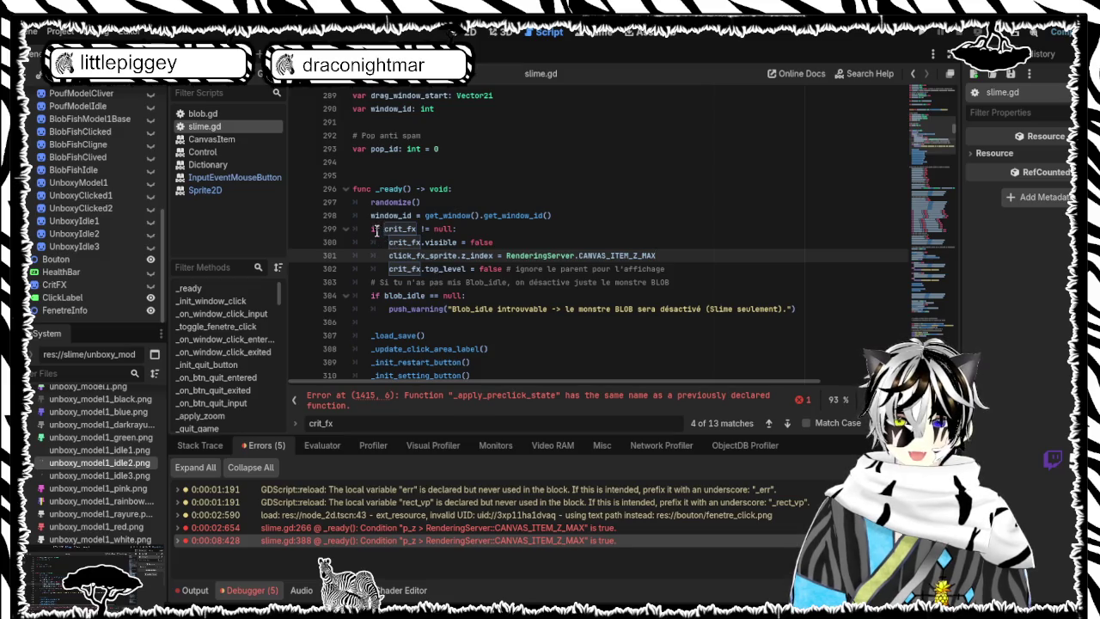
{"action": "mouse_move", "coordinate": [371, 229]}
{"action": "left_mouse_down"}
{"action": "mouse_move", "coordinate": [609, 281]}
{"action": "mouse_move", "coordinate": [683, 281]}
{"action": "left_mouse_up"}
Step: Paste the new crit_fx/click_fx_sprite block over lines 299–303 and indent it under the if crit_fx check
{"action": "type", "text": "if crit_fx != null: \tcrit_fx.visible = false \tcrit_fx.z_index = RenderingServer.CANVAS_ITEM_Z_MAX \tcrit_fx.top_level = false  # ...  if click_fx_tex == null: \tpush_warning(\"[ClickFX] click.png introuvable: \" + click_fx_texture_path) else: \tclick_fx_sprite = Sprite2D.new() \tclick_fx_sprite.texture = click_fx_tex \tclick_fx_sprite.centered = true \tclick_fx_sprite.visible = false \tclick_fx_sprite.z_index = RenderingServer.CANVAS_ITEM_Z_MAX \tblob_visual.add_child(click_fx_sprite)"}
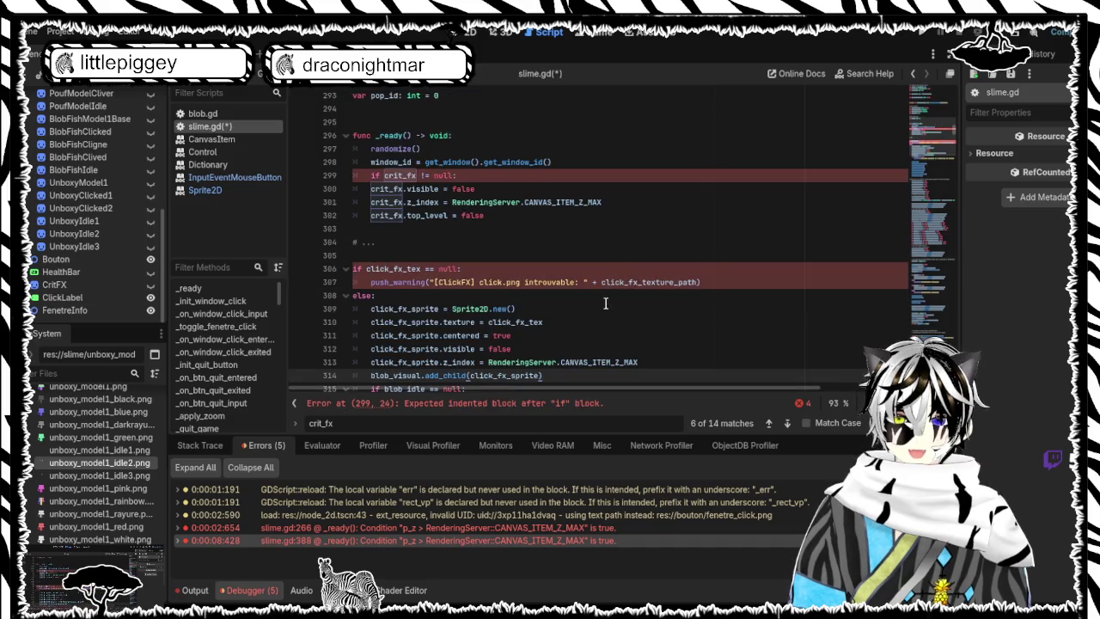
{"action": "scroll", "coordinate": [591, 303], "scroll_direction": "down", "scroll_amount": 2}
{"action": "mouse_move", "coordinate": [547, 295]}
{"action": "left_mouse_down"}
{"action": "mouse_move", "coordinate": [430, 262]}
{"action": "mouse_move", "coordinate": [379, 198]}
{"action": "mouse_move", "coordinate": [369, 212]}
{"action": "mouse_move", "coordinate": [355, 204]}
{"action": "mouse_move", "coordinate": [348, 230]}
{"action": "left_mouse_up"}
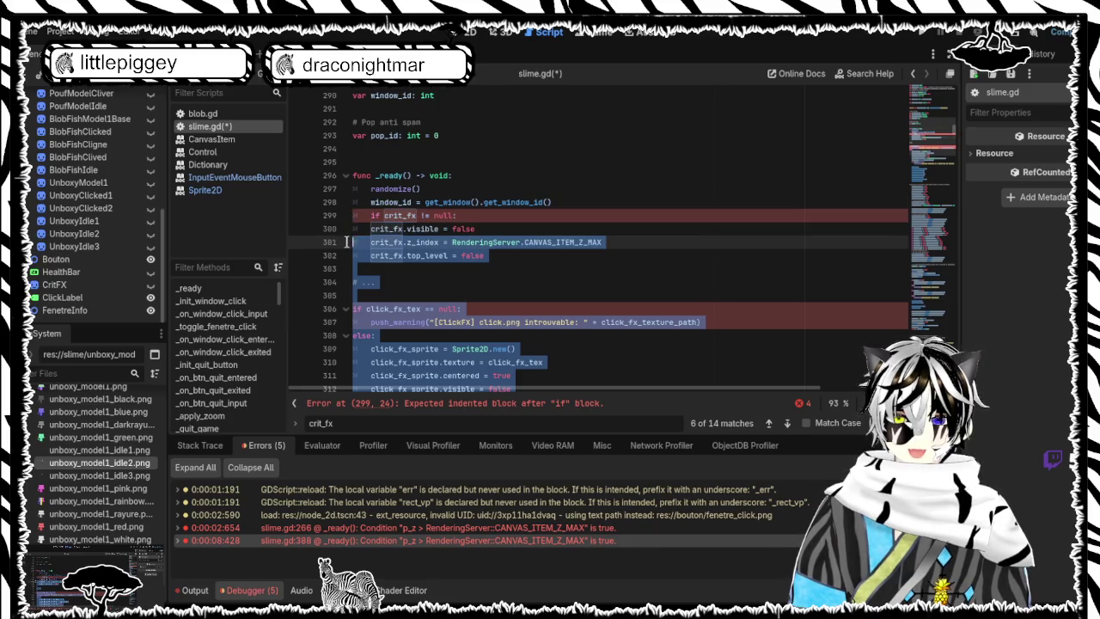
{"action": "key", "text": "Tab"}
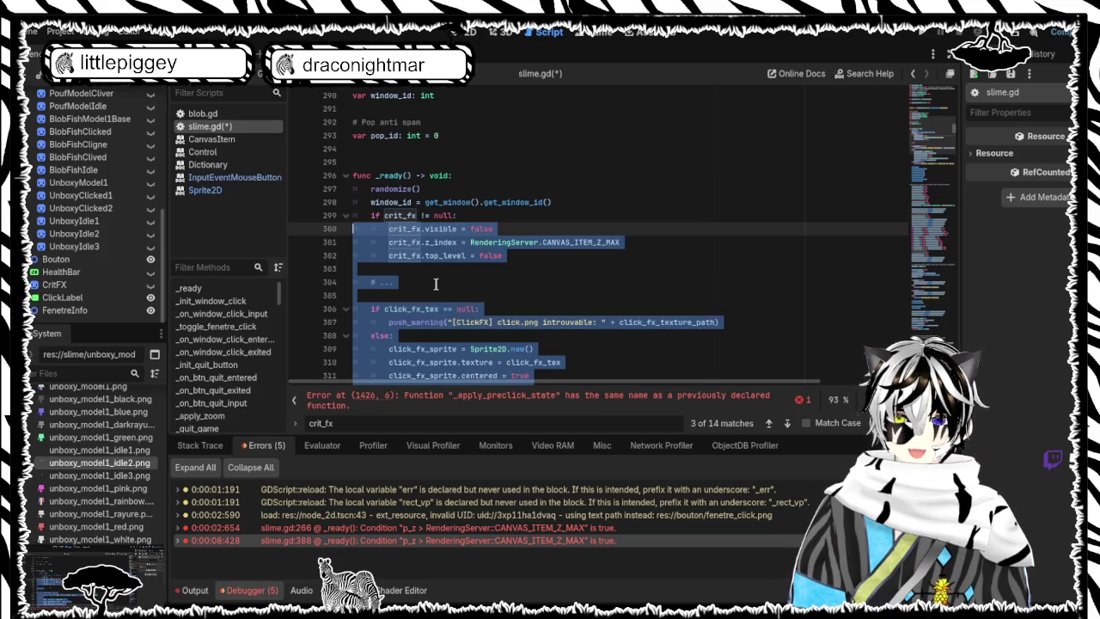
{"action": "left_click", "coordinate": [445, 282]}
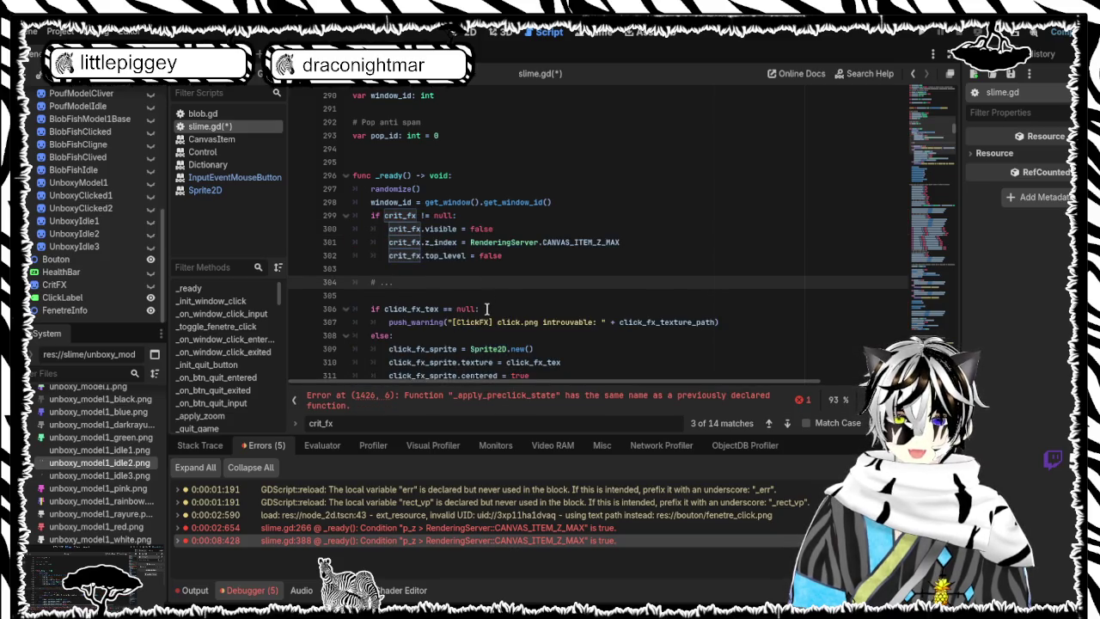
{"action": "scroll", "coordinate": [488, 308], "scroll_direction": "down", "scroll_amount": 2}
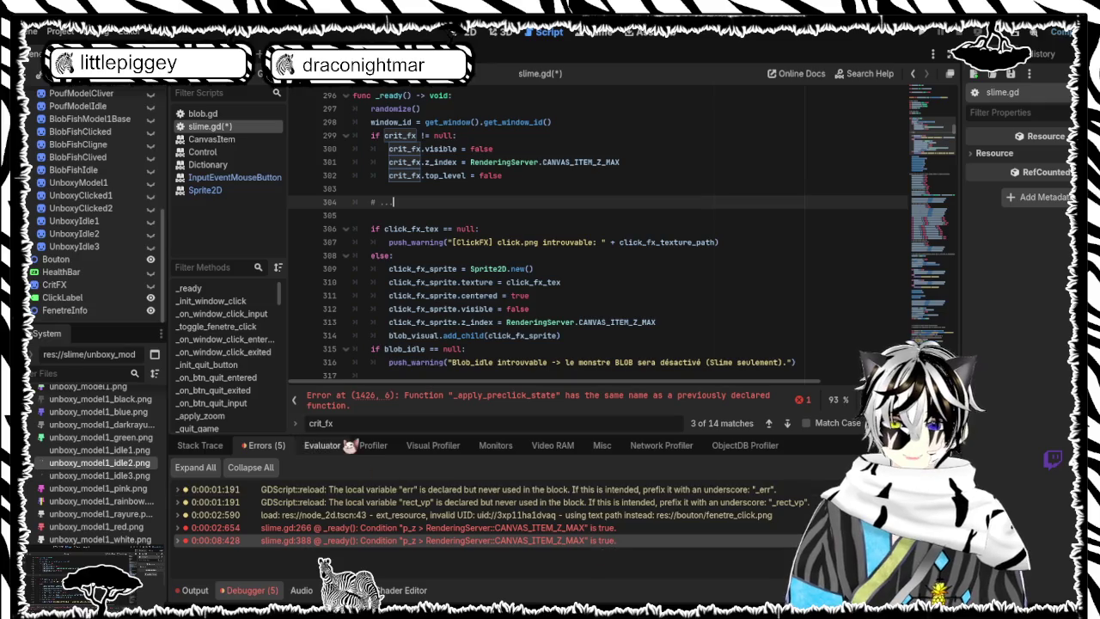
{"action": "key", "text": "ctrl+f"}
{"action": "type", "text": "a"}
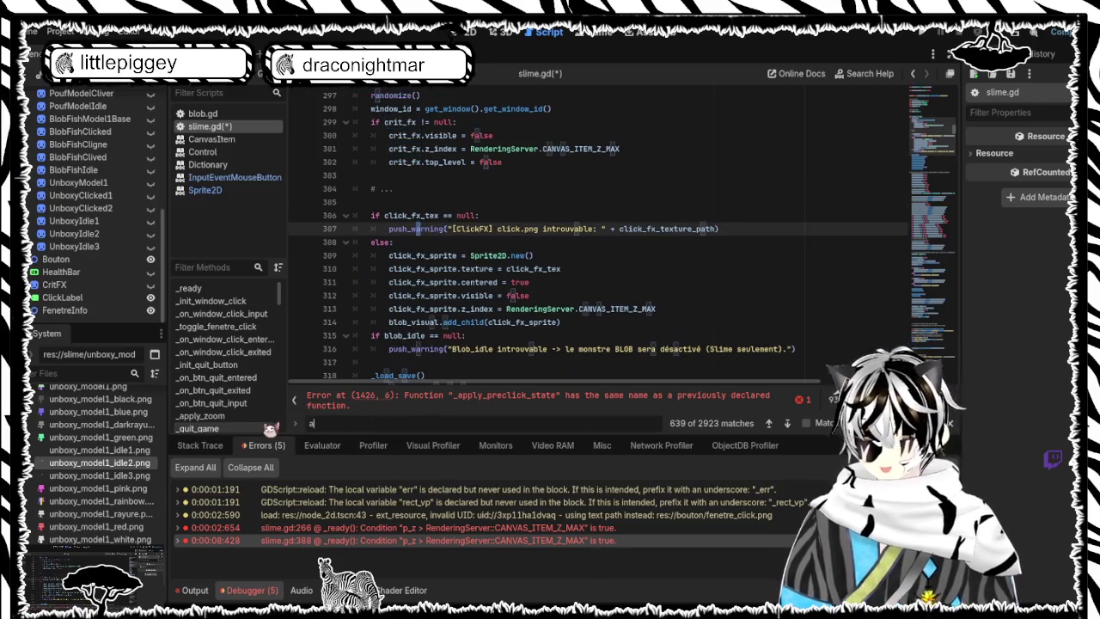
{"action": "type", "text": "pply_blin"}
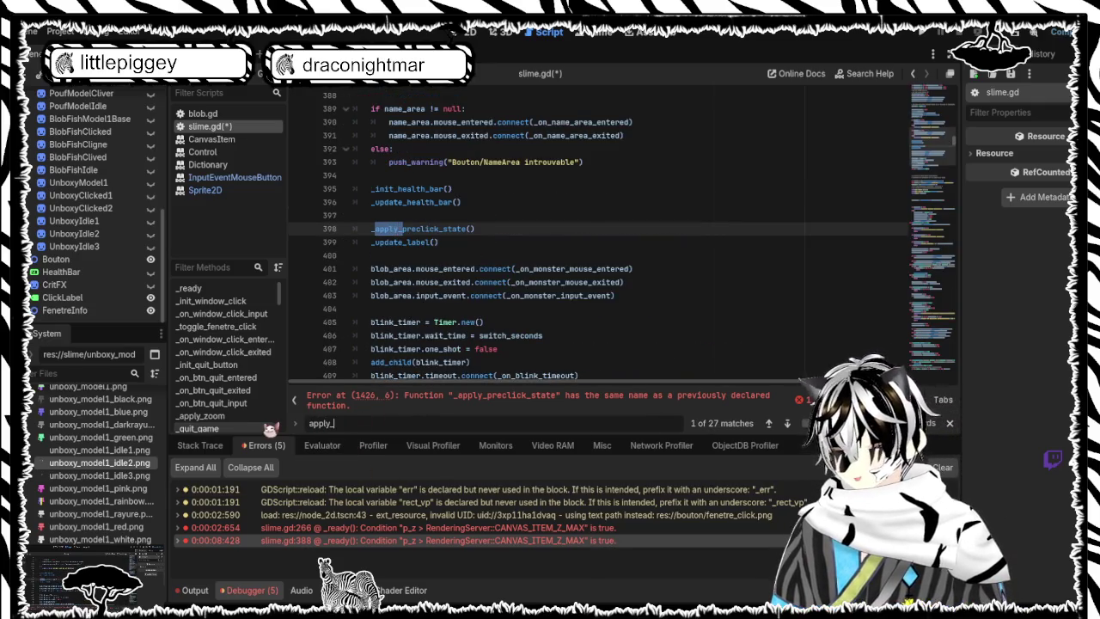
{"action": "key", "text": "Return"}
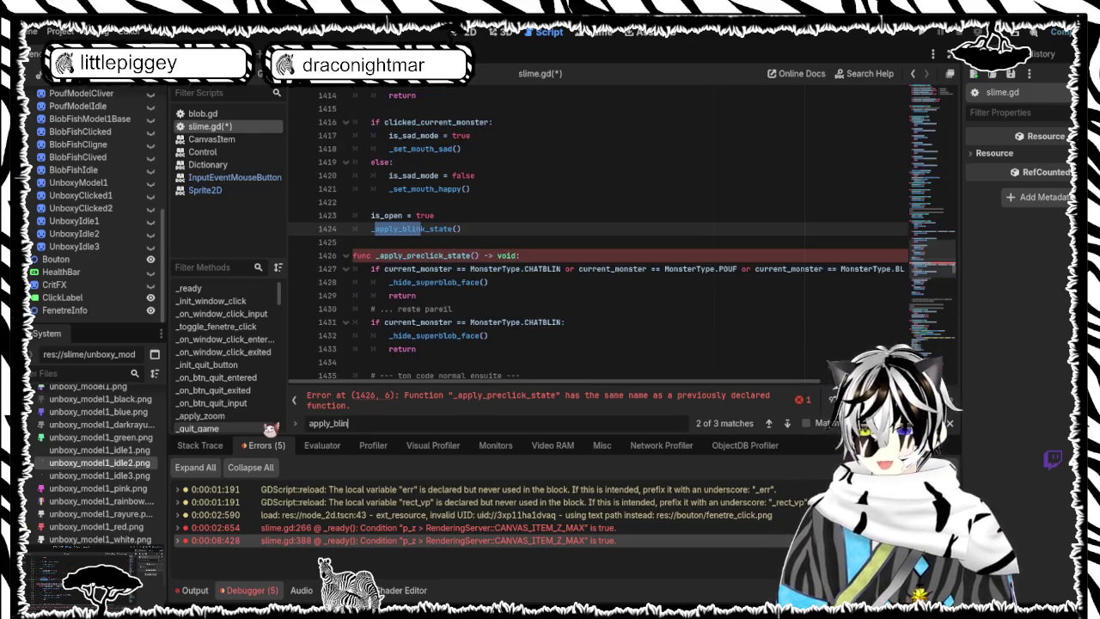
{"action": "key", "text": "Return"}
{"action": "key", "text": "Return"}
{"action": "key", "text": "Return"}
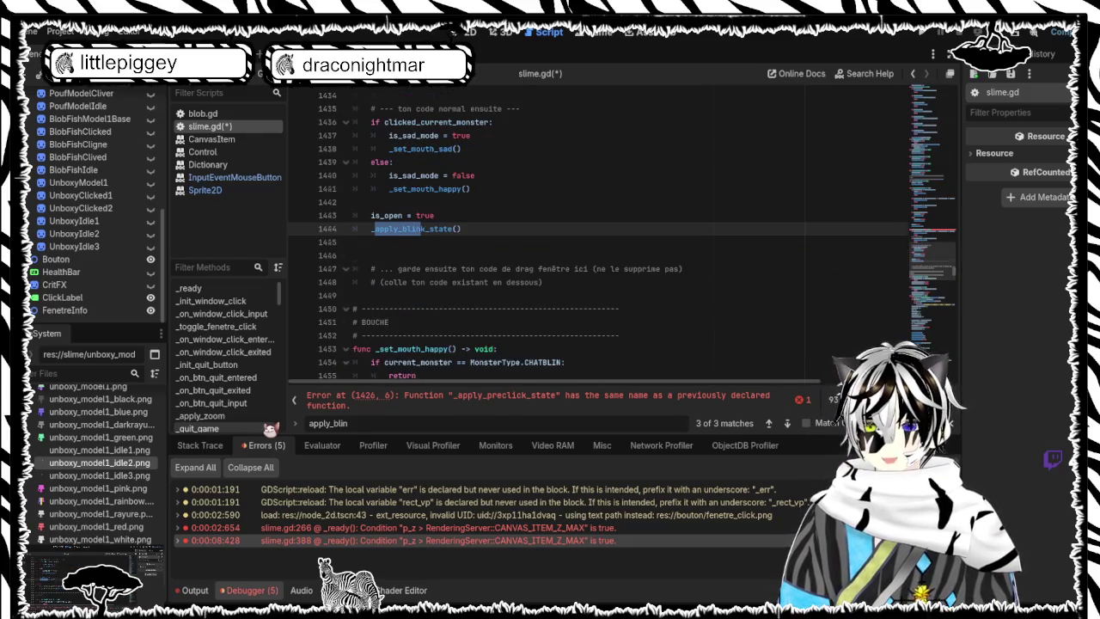
{"action": "key", "text": "shift+Return"}
{"action": "key", "text": "shift+Return"}
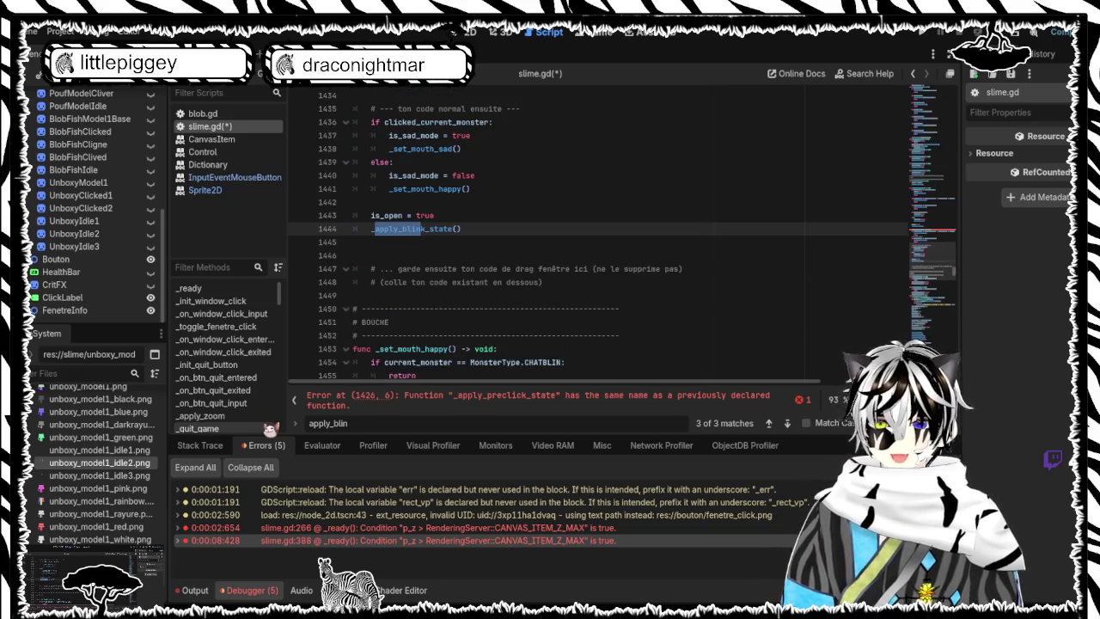
{"action": "key", "text": "Return"}
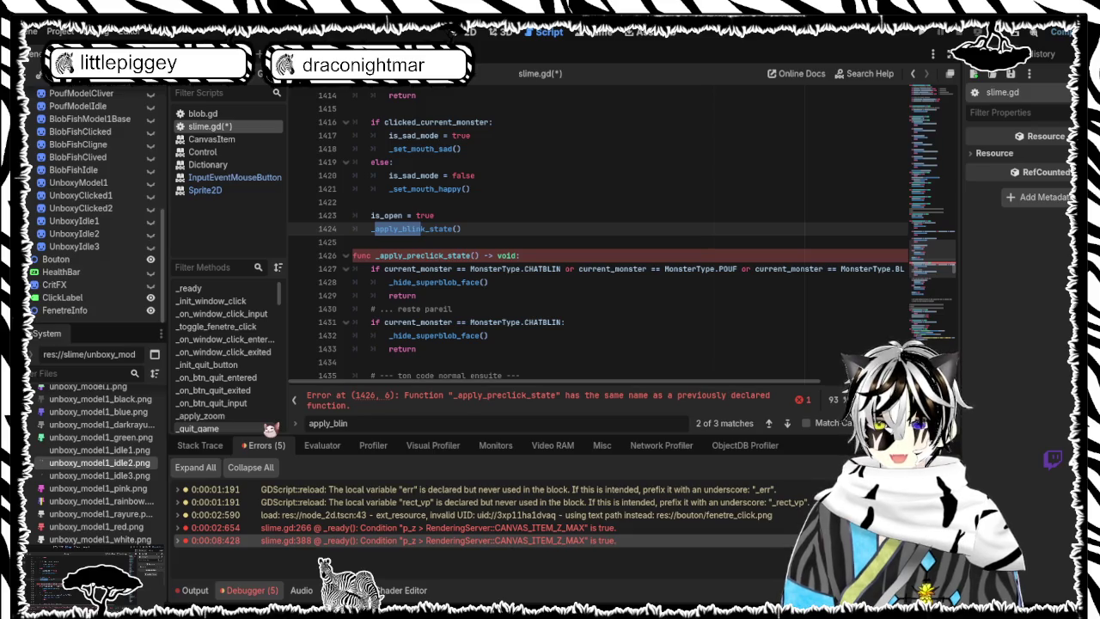
{"action": "key", "text": "BackSpace"}
{"action": "key", "text": "BackSpace"}
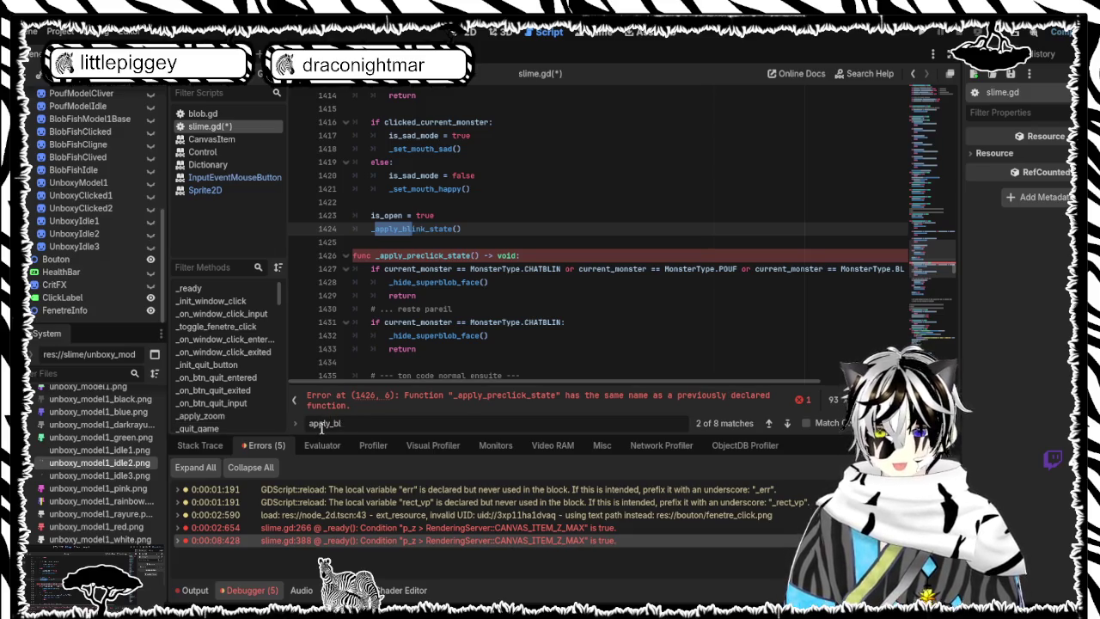
{"action": "key", "text": "BackSpace"}
{"action": "key", "text": "BackSpace"}
{"action": "type", "text": "precl"}
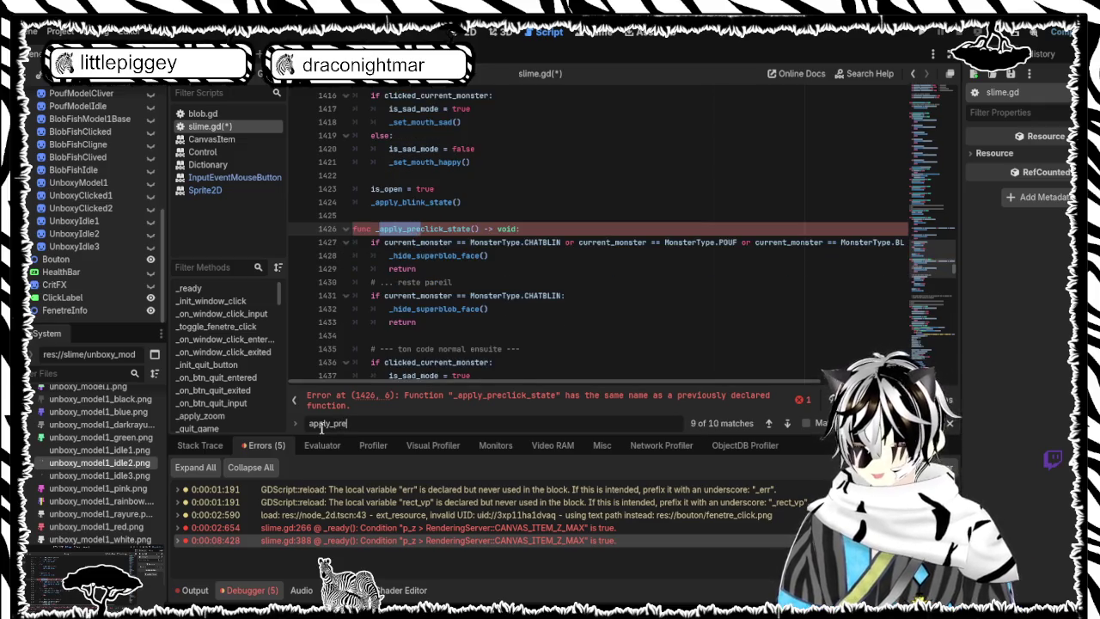
{"action": "key", "text": "Return"}
{"action": "key", "text": "Return"}
{"action": "key", "text": "Return"}
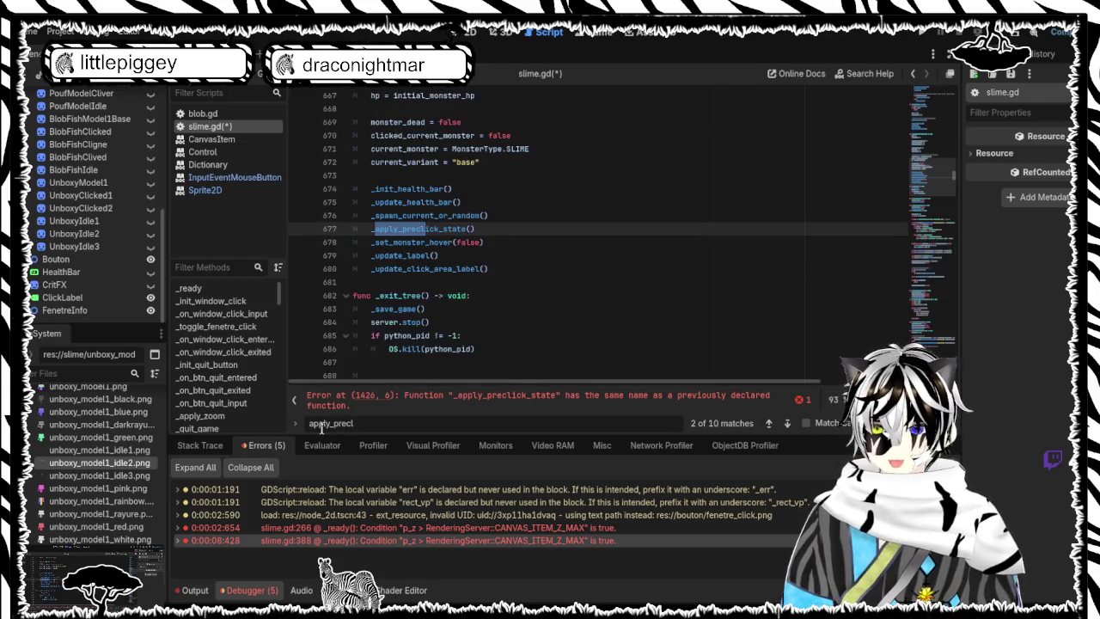
{"action": "key", "text": "Return"}
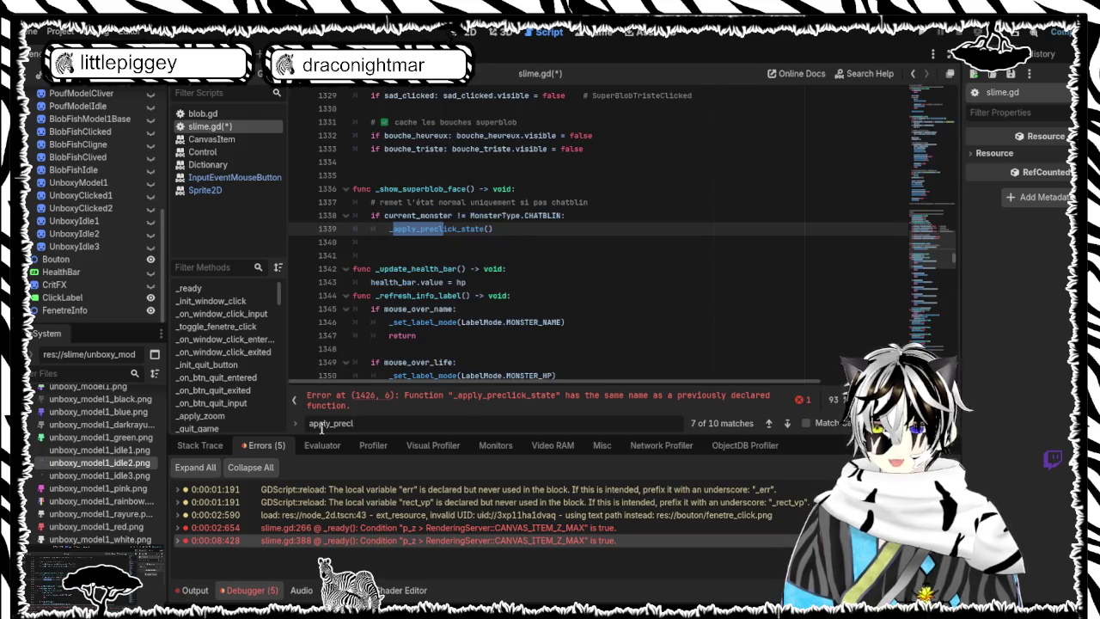
{"action": "key", "text": "Return"}
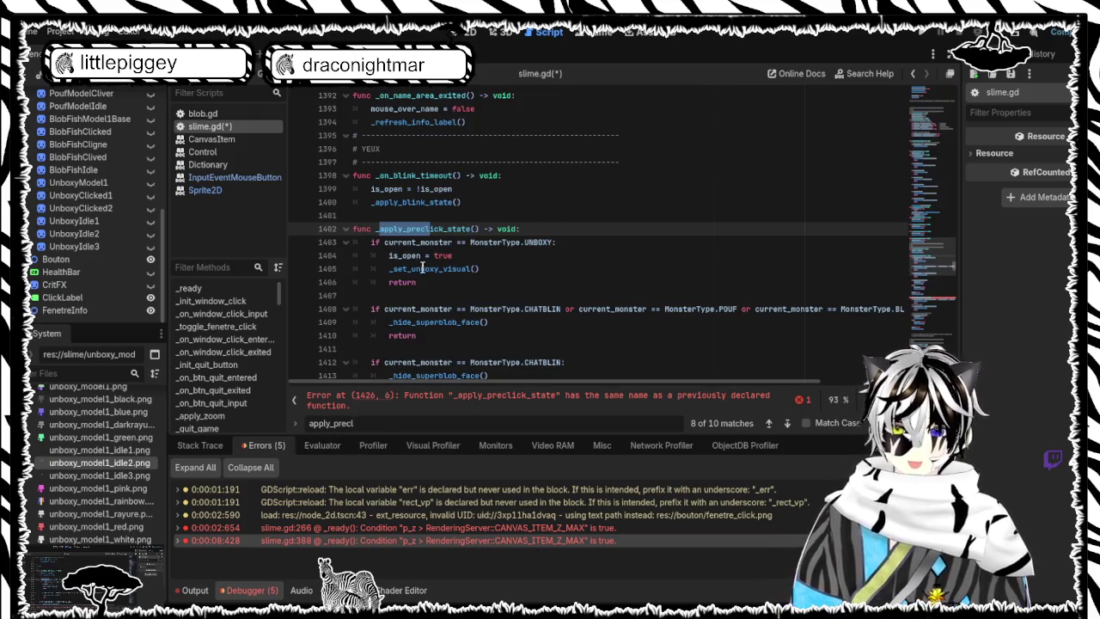
{"action": "key", "text": "Return"}
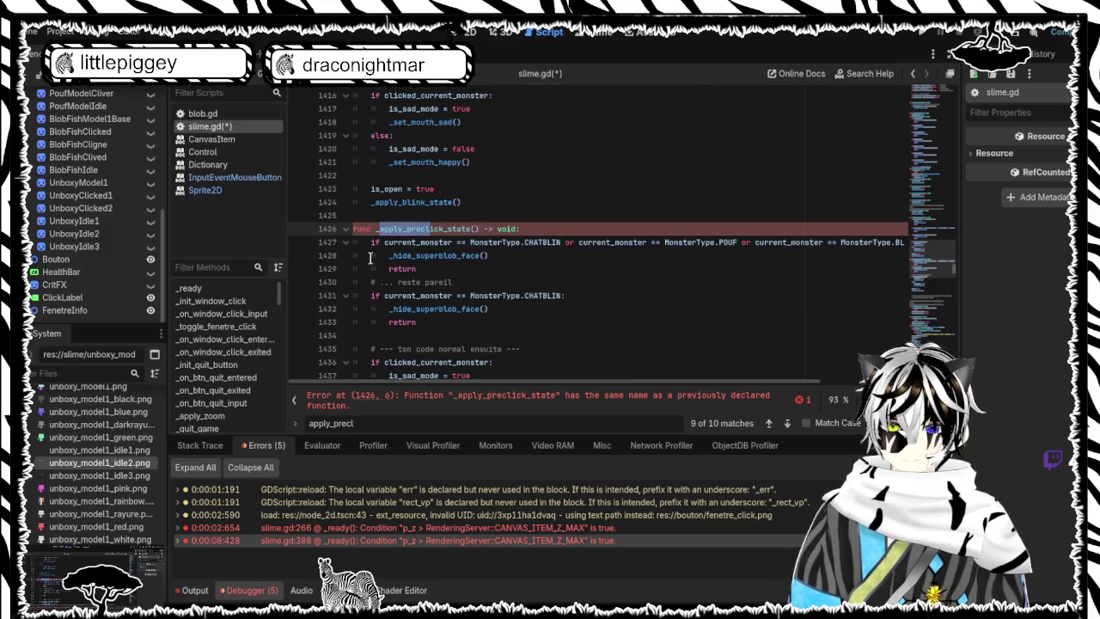
{"action": "scroll", "coordinate": [458, 258], "scroll_direction": "up", "scroll_amount": 6}
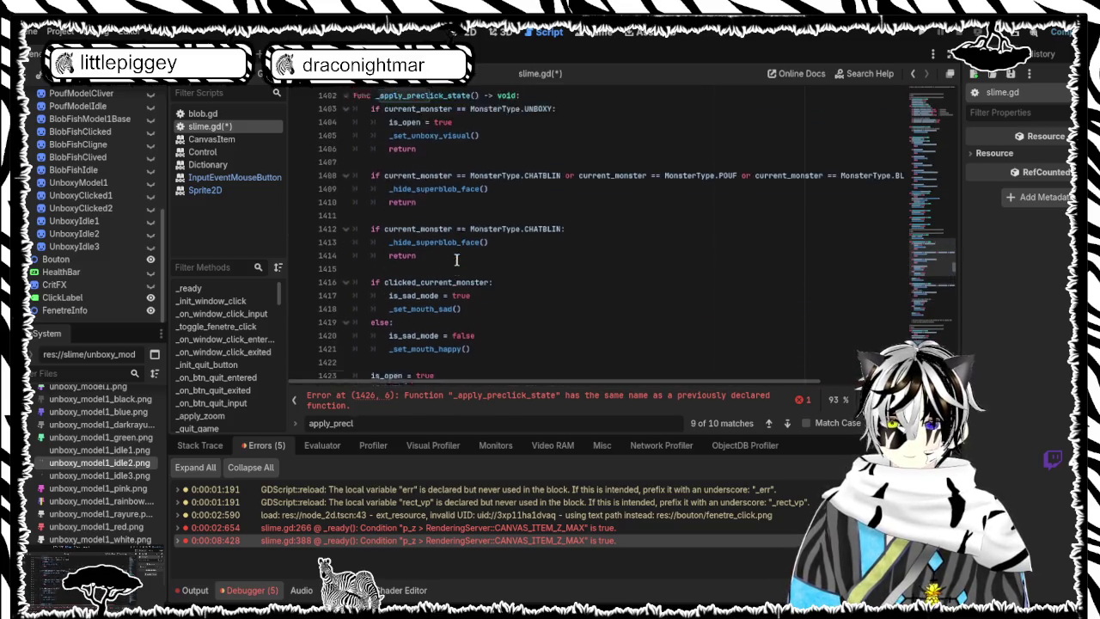
{"action": "scroll", "coordinate": [457, 258], "scroll_direction": "down", "scroll_amount": 5}
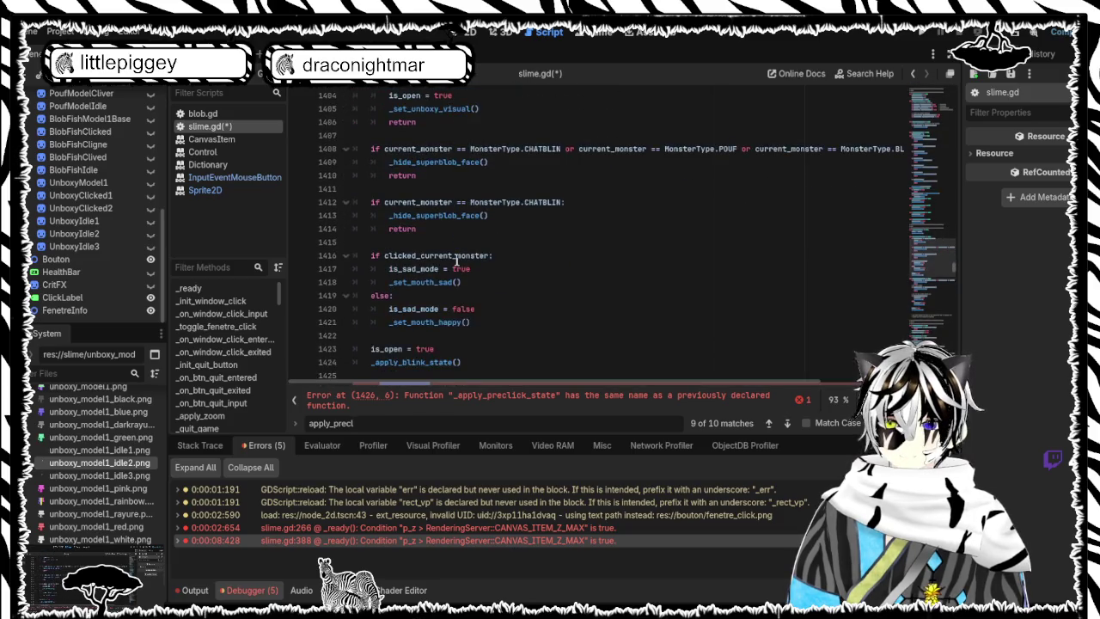
{"action": "scroll", "coordinate": [457, 260], "scroll_direction": "down", "scroll_amount": 10}
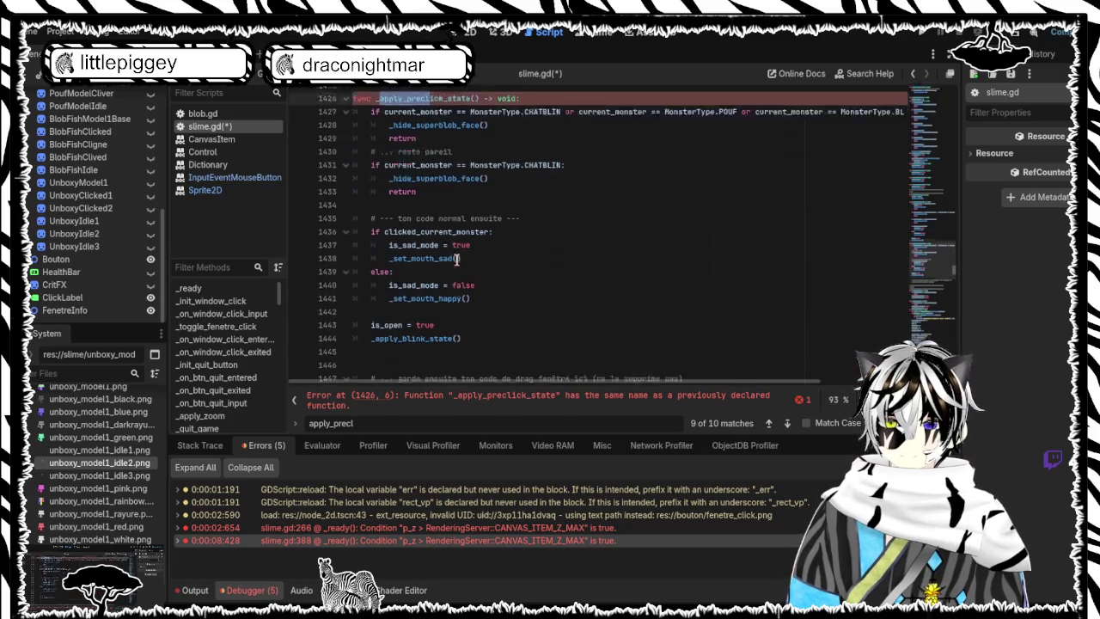
{"action": "scroll", "coordinate": [456, 259], "scroll_direction": "down", "scroll_amount": 5}
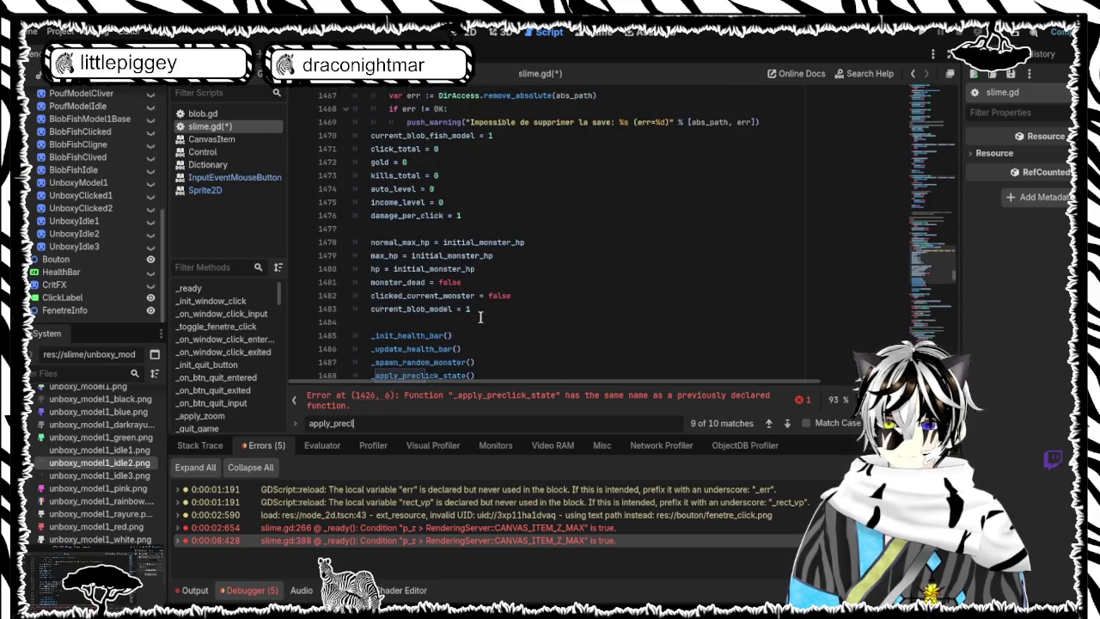
{"action": "key", "text": "Return"}
{"action": "key", "text": "Return"}
{"action": "key", "text": "Return"}
{"action": "key", "text": "Return"}
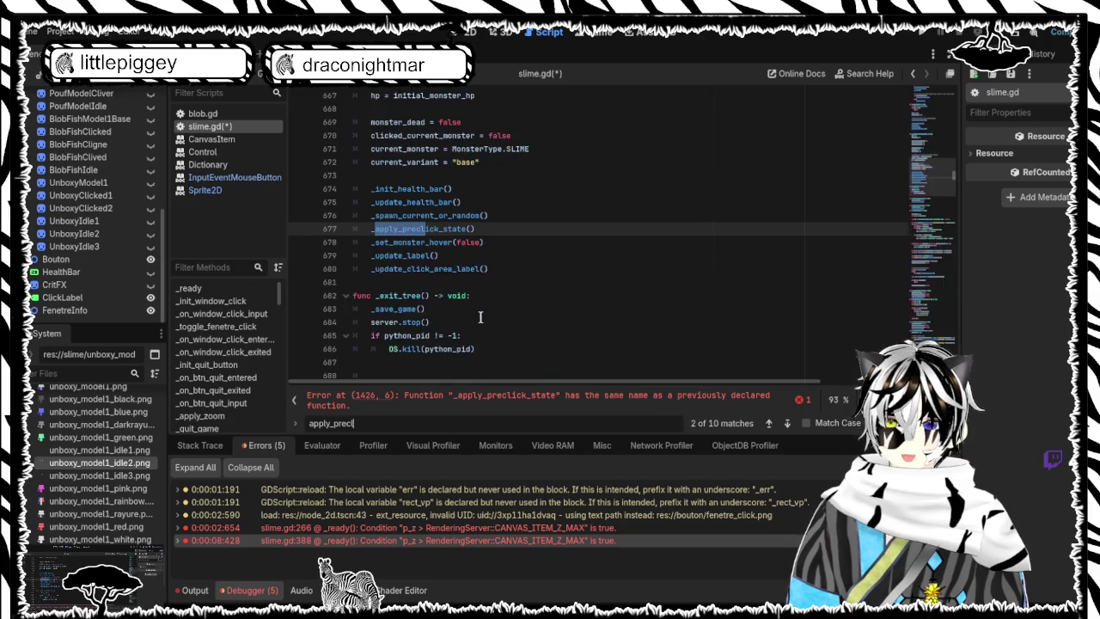
{"action": "key", "text": "Return"}
{"action": "key", "text": "Return"}
{"action": "key", "text": "Return"}
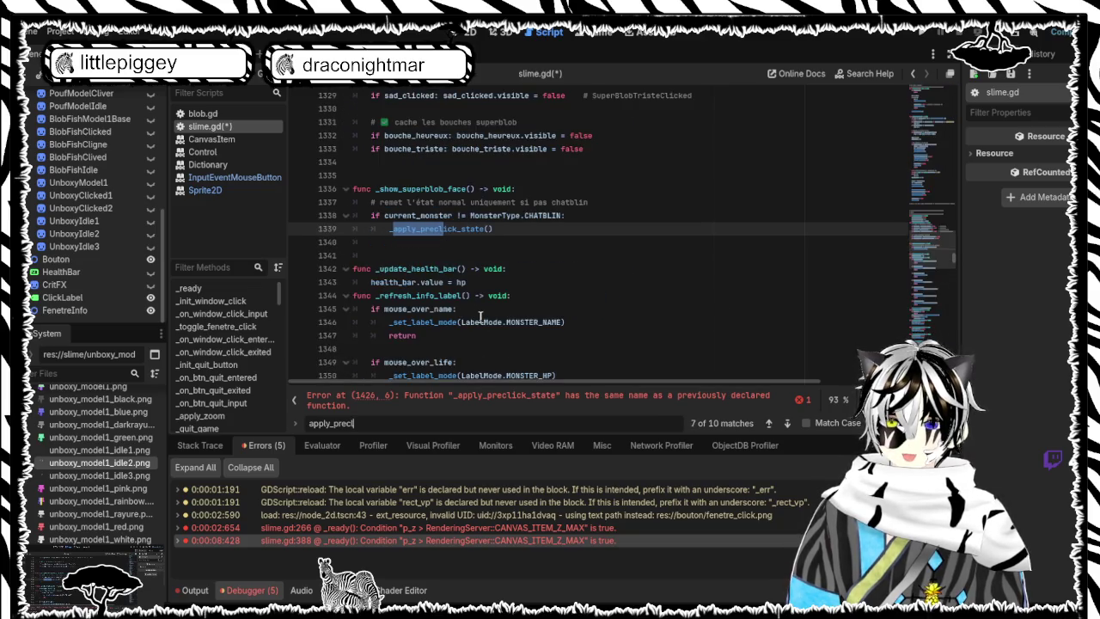
{"action": "key", "text": "Return"}
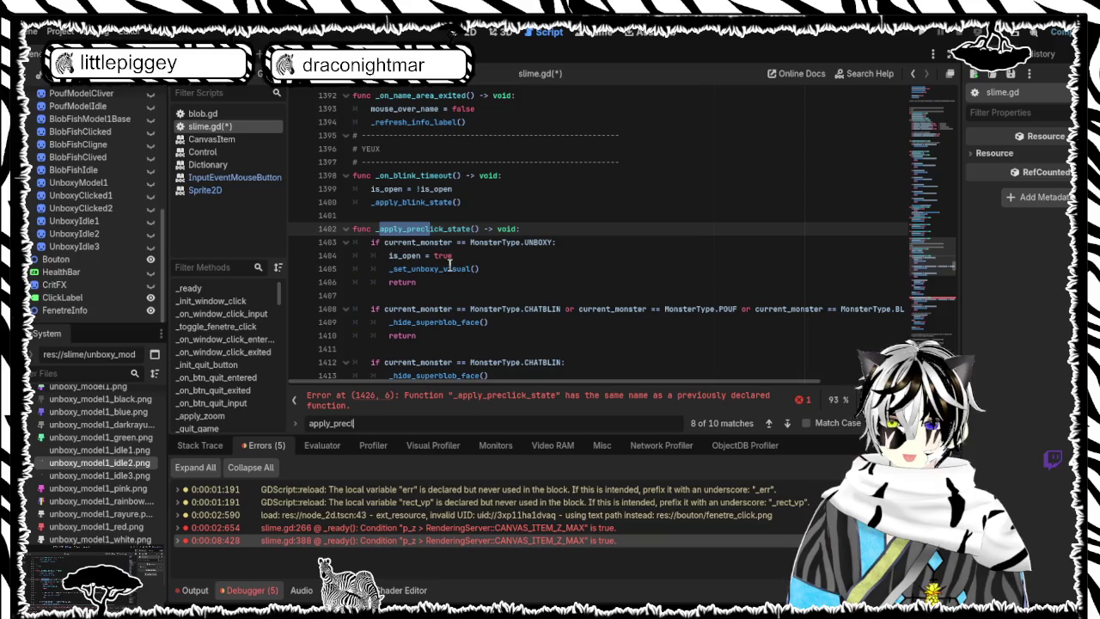
{"action": "scroll", "coordinate": [448, 264], "scroll_direction": "down", "scroll_amount": 3}
{"action": "scroll", "coordinate": [449, 265], "scroll_direction": "down", "scroll_amount": 3}
{"action": "scroll", "coordinate": [448, 265], "scroll_direction": "down", "scroll_amount": 5}
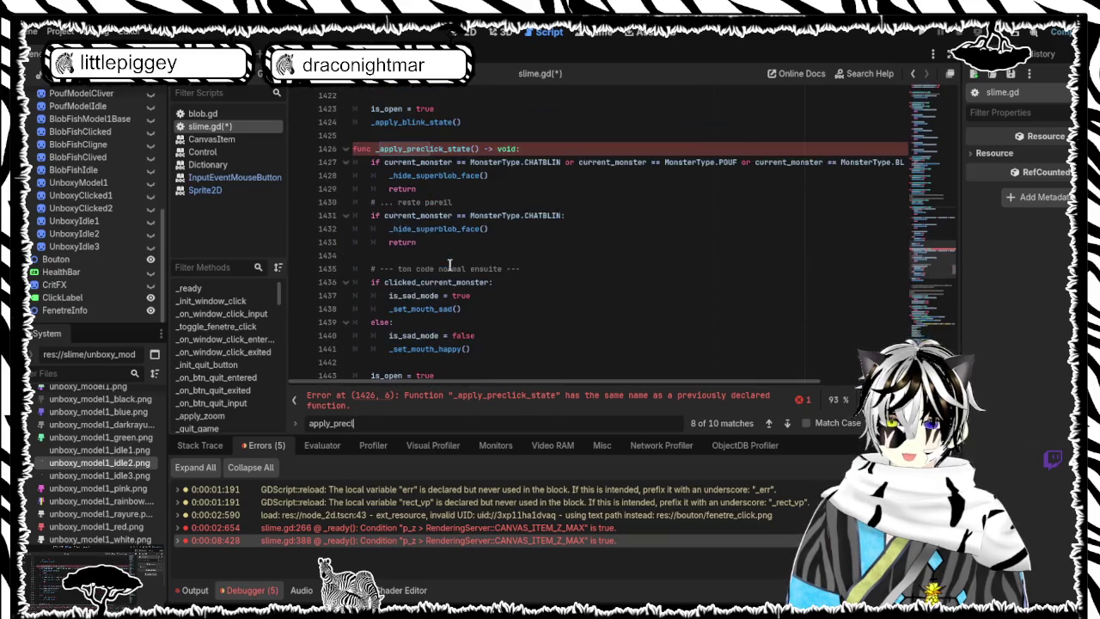
{"action": "scroll", "coordinate": [449, 265], "scroll_direction": "up", "scroll_amount": 4}
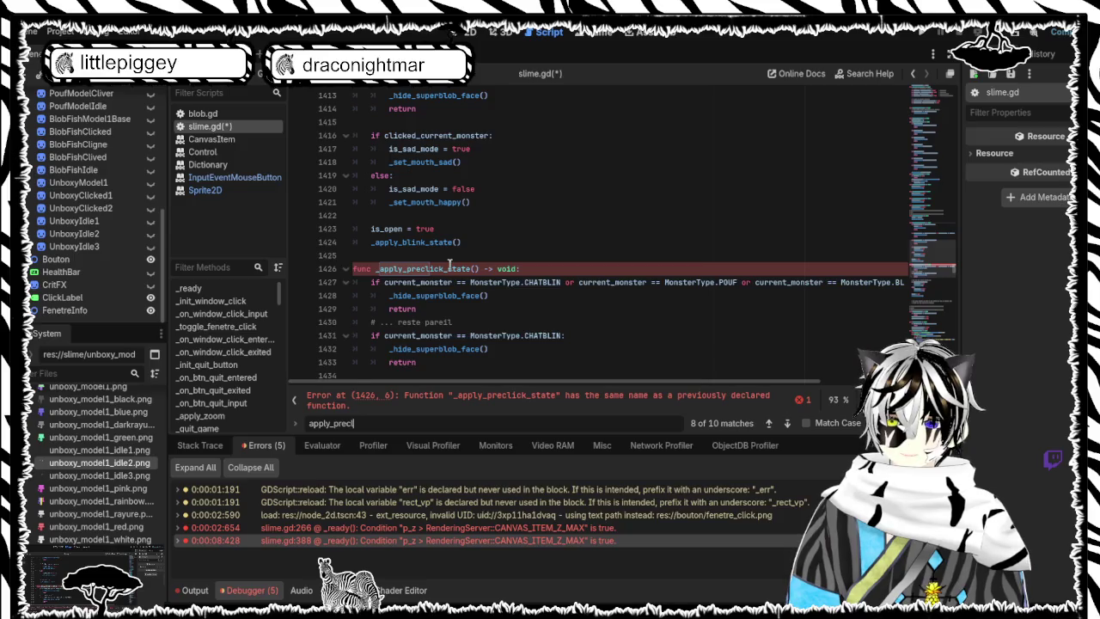
{"action": "scroll", "coordinate": [449, 265], "scroll_direction": "up", "scroll_amount": 3}
Step: Delete the second _apply_preclick_state definition, restoring the first one after an accidental deletion
{"action": "mouse_move", "coordinate": [473, 327]}
{"action": "left_mouse_down"}
{"action": "mouse_move", "coordinate": [435, 201]}
{"action": "mouse_move", "coordinate": [371, 189]}
{"action": "mouse_move", "coordinate": [354, 229]}
{"action": "left_mouse_up"}
{"action": "key", "text": "Delete"}
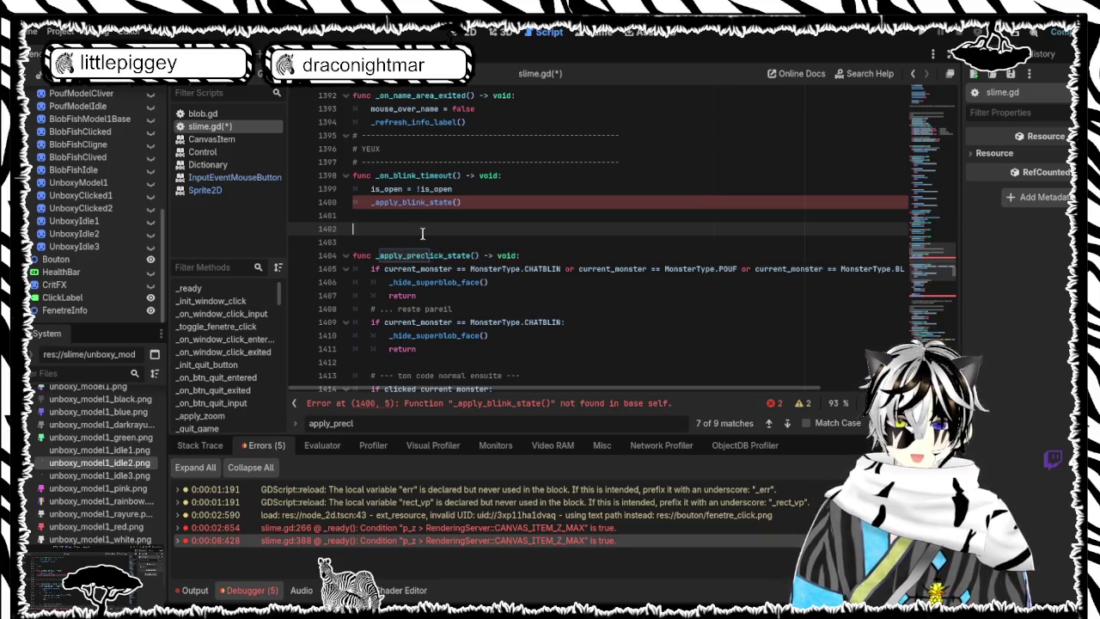
{"action": "key", "text": "ctrl+z"}
{"action": "scroll", "coordinate": [475, 253], "scroll_direction": "down", "scroll_amount": 5}
{"action": "scroll", "coordinate": [475, 253], "scroll_direction": "down", "scroll_amount": 7}
{"action": "mouse_move", "coordinate": [489, 311]}
{"action": "left_mouse_down"}
{"action": "mouse_move", "coordinate": [409, 243]}
{"action": "mouse_move", "coordinate": [407, 215]}
{"action": "mouse_move", "coordinate": [378, 287]}
{"action": "mouse_move", "coordinate": [353, 309]}
{"action": "left_mouse_up"}
{"action": "scroll", "coordinate": [409, 242], "scroll_direction": "up", "scroll_amount": 6}
{"action": "key", "text": "Delete"}
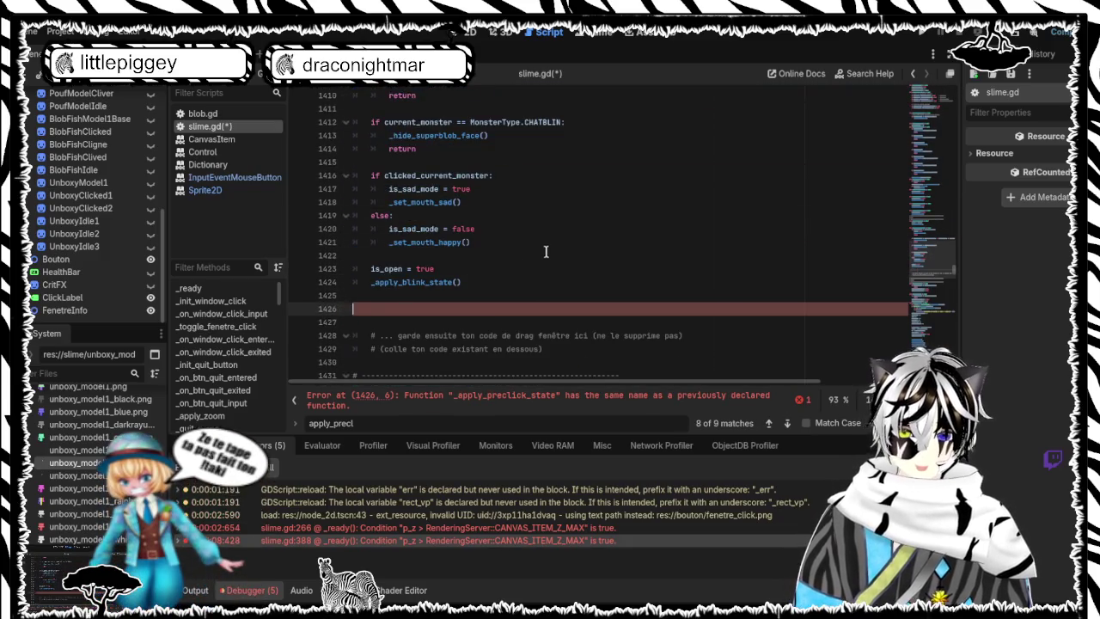
{"action": "scroll", "coordinate": [502, 277], "scroll_direction": "up", "scroll_amount": 4}
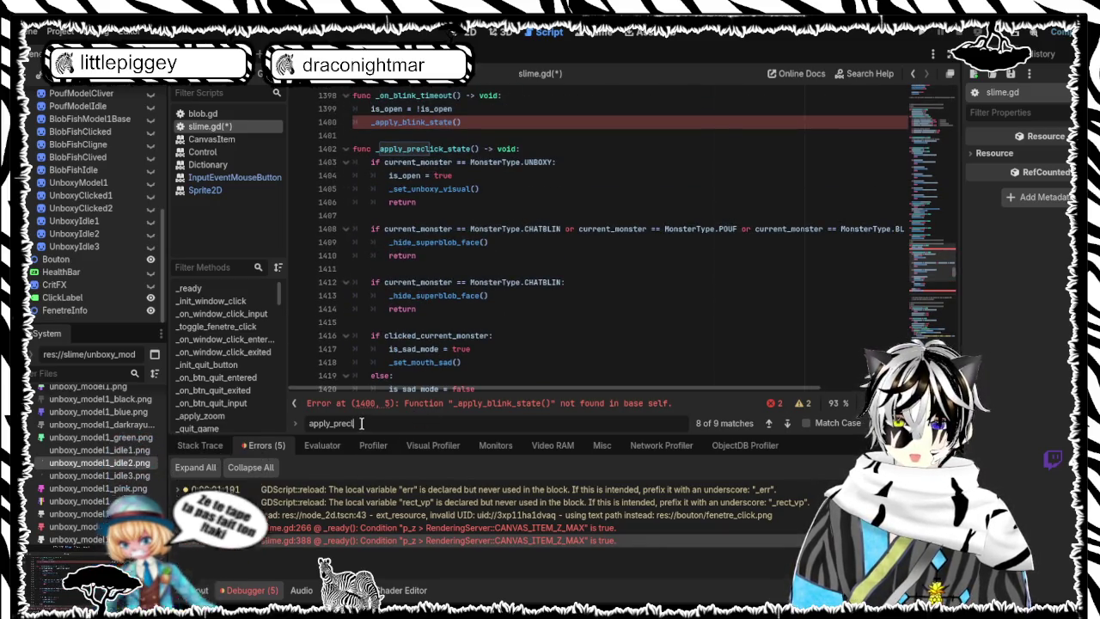
{"action": "scroll", "coordinate": [458, 325], "scroll_direction": "up", "scroll_amount": 4}
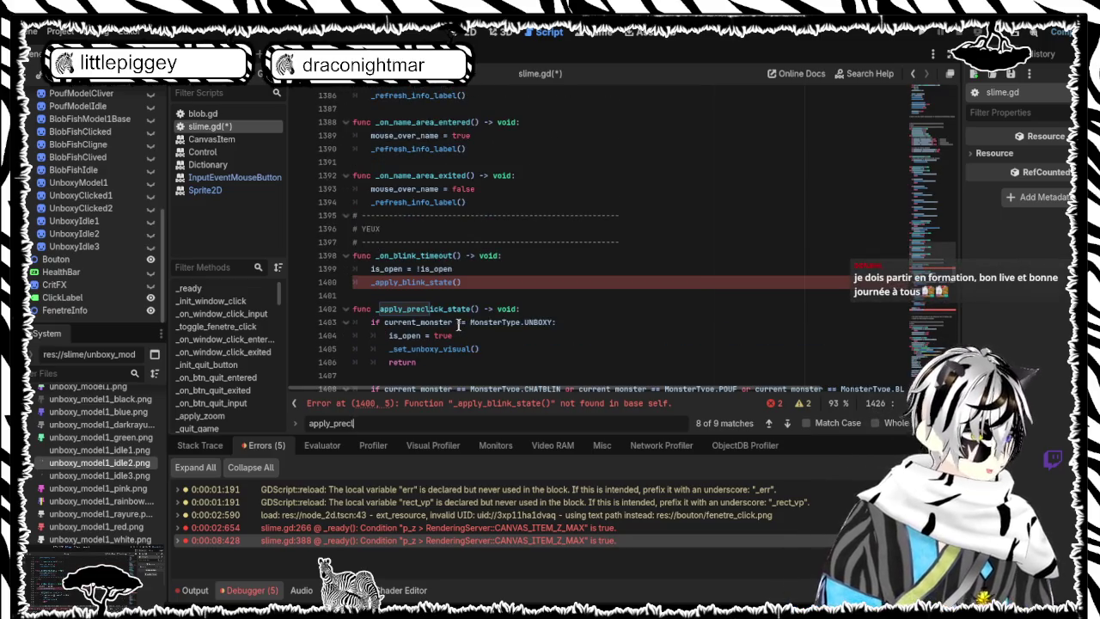
Step: Change the search term to blink_sta
{"action": "key", "text": "Return"}
{"action": "key", "text": "BackSpace"}
{"action": "key", "text": "BackSpace"}
{"action": "key", "text": "BackSpace"}
{"action": "key", "text": "BackSpace"}
{"action": "key", "text": "BackSpace"}
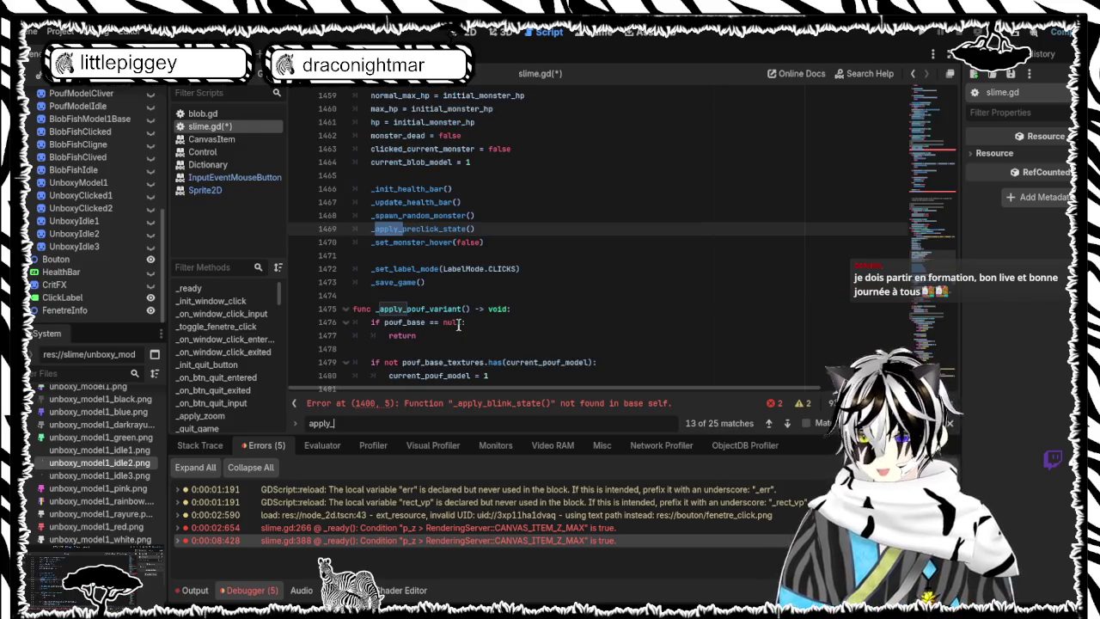
{"action": "type", "text": "blin"}
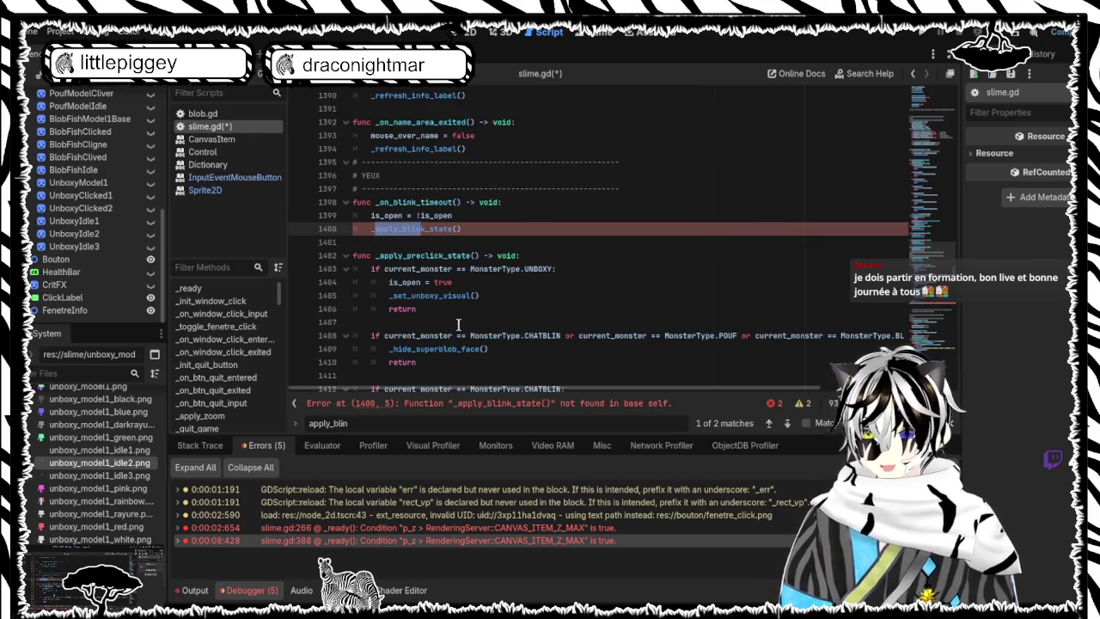
{"action": "type", "text": "k_sta"}
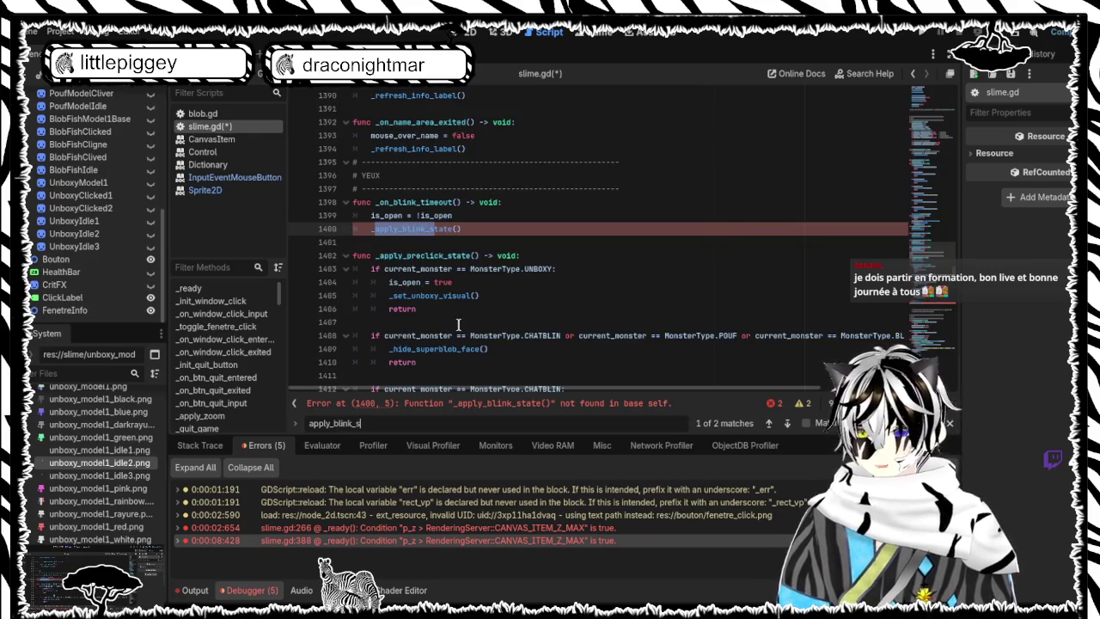
Step: Paste the _apply_blink_state code onto empty line 1427 and save slime.gd
{"action": "key", "text": "Return"}
{"action": "key", "text": "Return"}
{"action": "key", "text": "Return"}
{"action": "key", "text": "Return"}
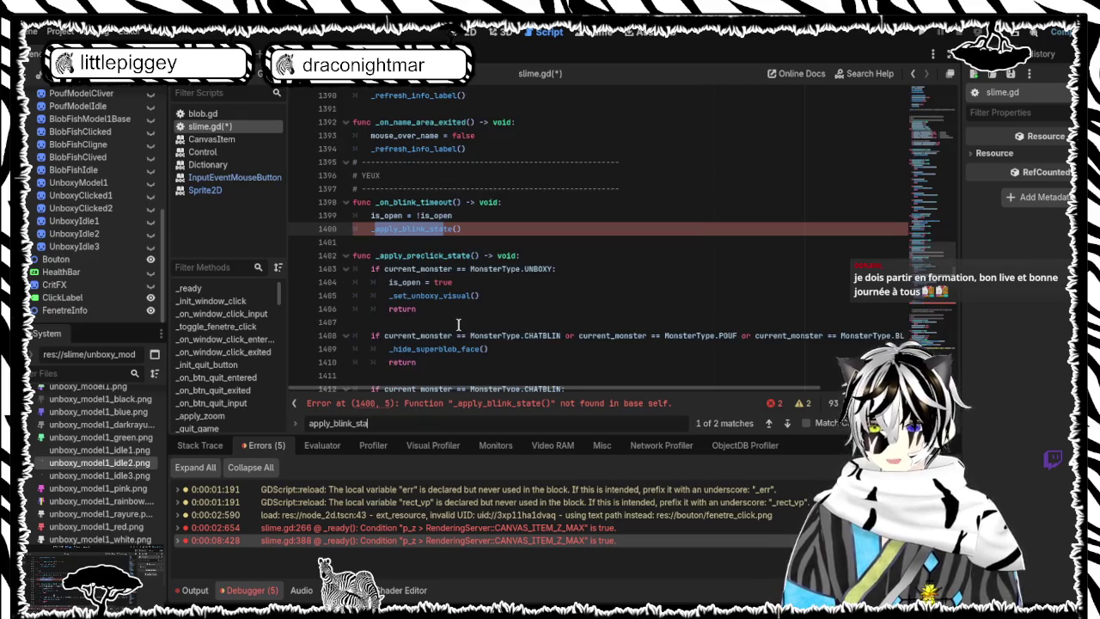
{"action": "key", "text": "Return"}
{"action": "key", "text": "Return"}
{"action": "key", "text": "Return"}
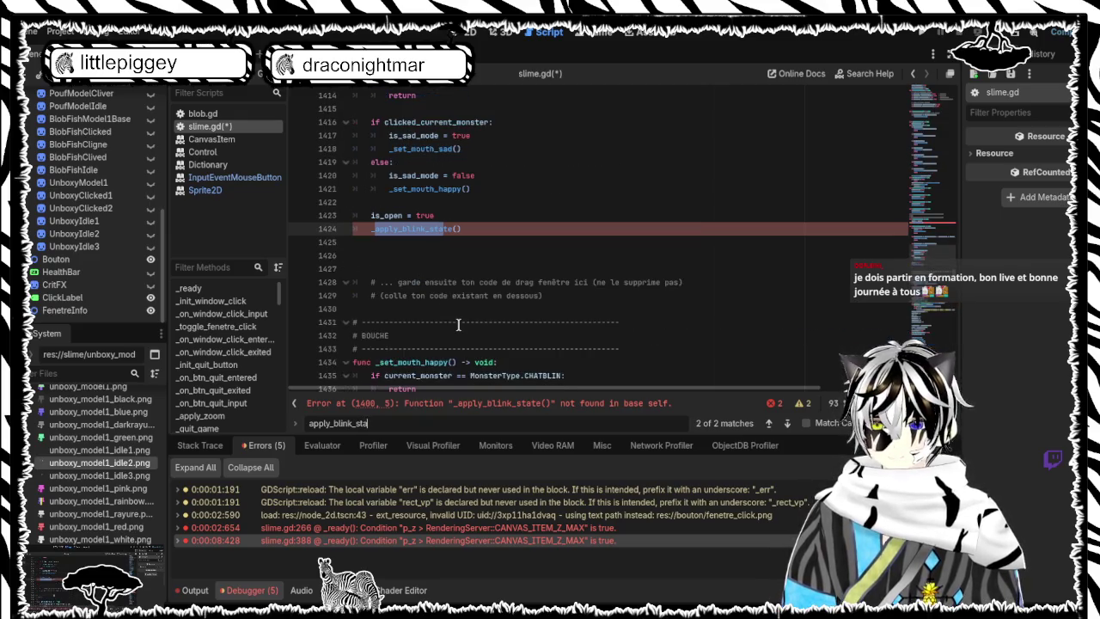
{"action": "key", "text": "Return"}
{"action": "key", "text": "Return"}
{"action": "key", "text": "Return"}
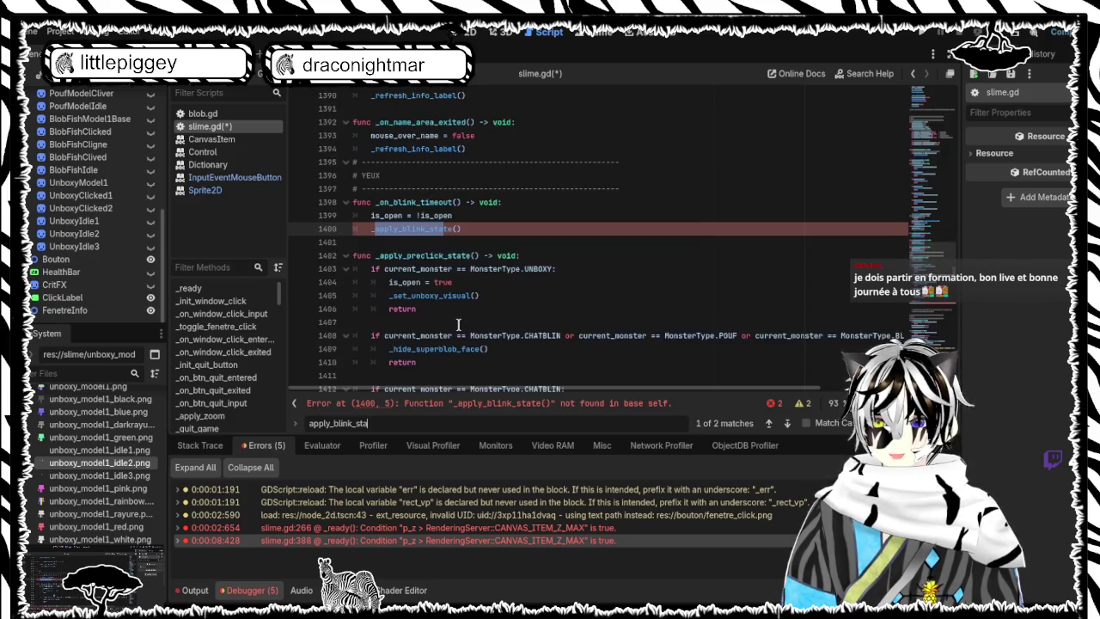
{"action": "key", "text": "Return"}
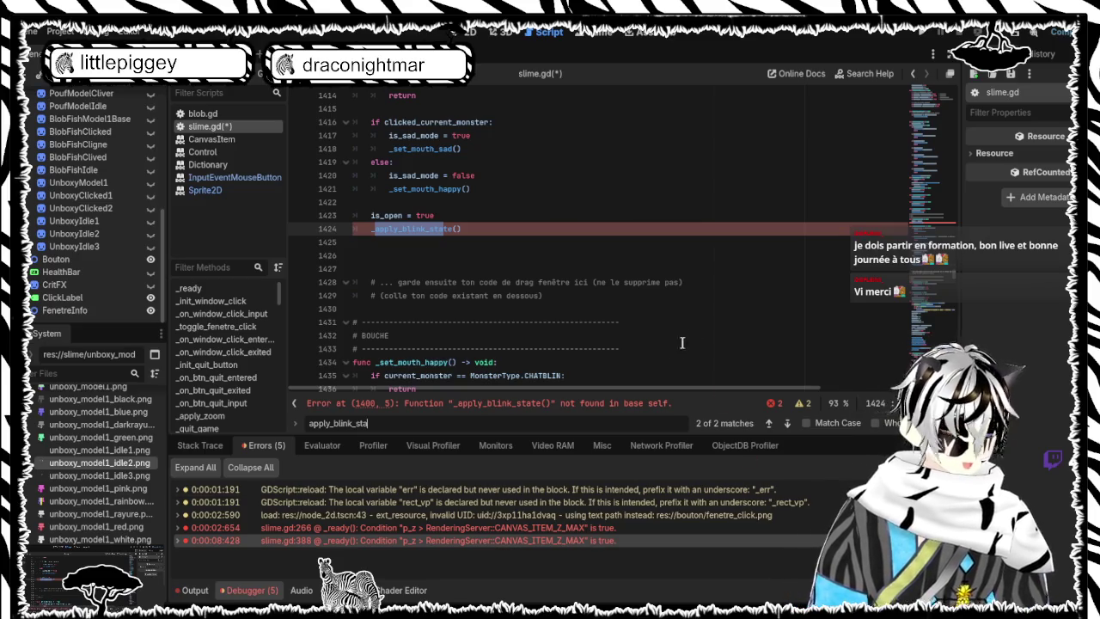
{"action": "left_click", "coordinate": [396, 261]}
{"action": "key", "text": "ctrl+v"}
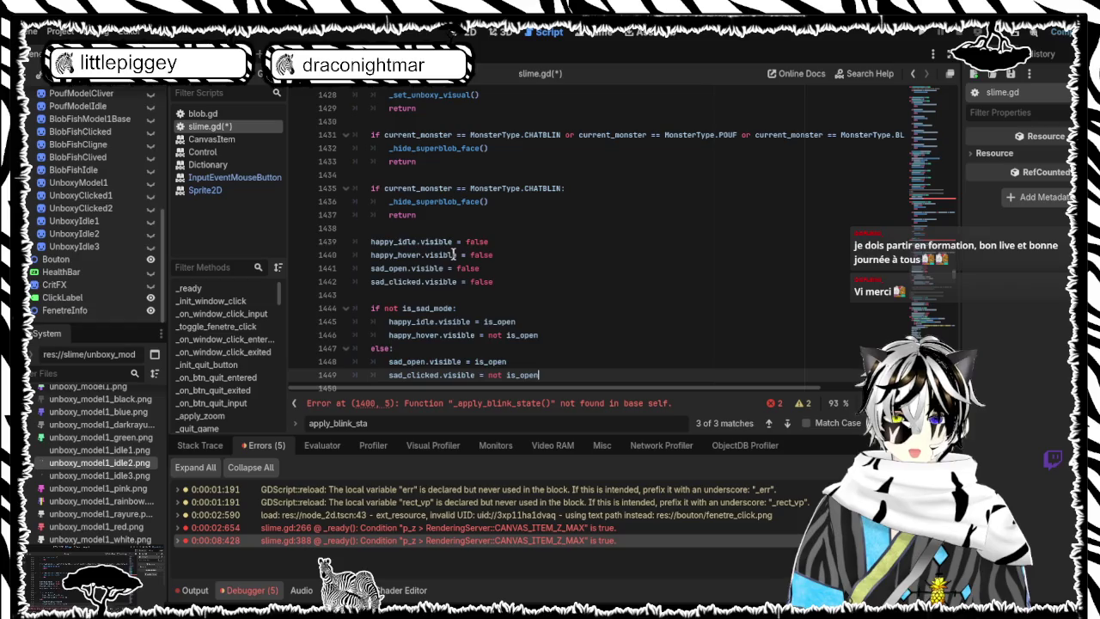
{"action": "key", "text": "ctrl+s"}
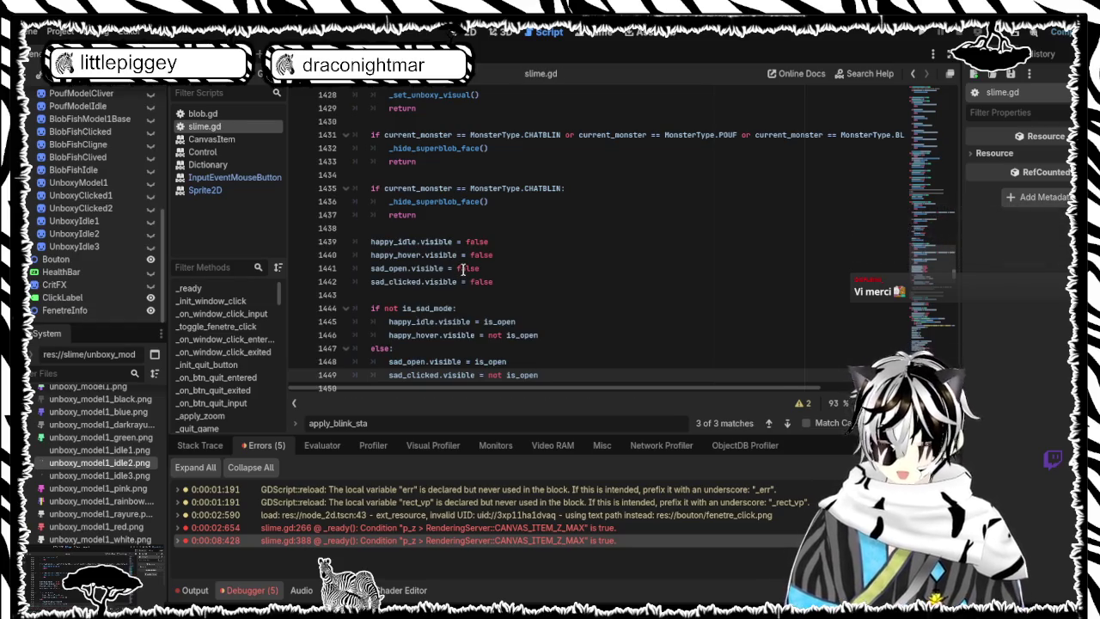
{"action": "key", "text": "F5"}
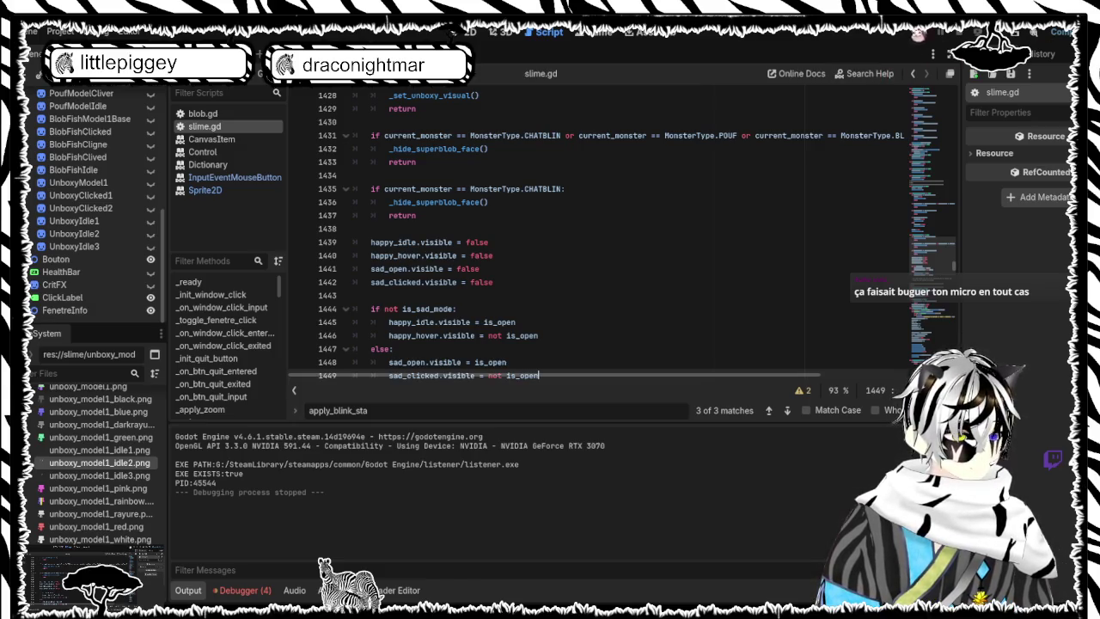
{"action": "left_click", "coordinate": [931, 34]}
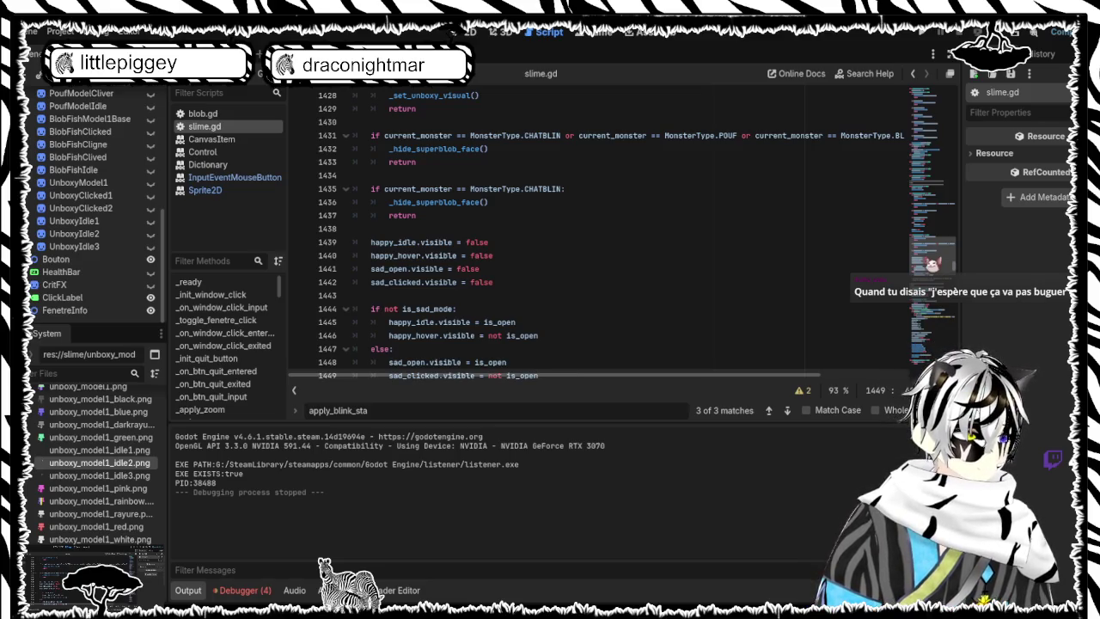
{"action": "mouse_move", "coordinate": [933, 262]}
{"action": "left_mouse_down"}
{"action": "mouse_move", "coordinate": [930, 172]}
{"action": "mouse_move", "coordinate": [911, 98]}
{"action": "left_mouse_up"}
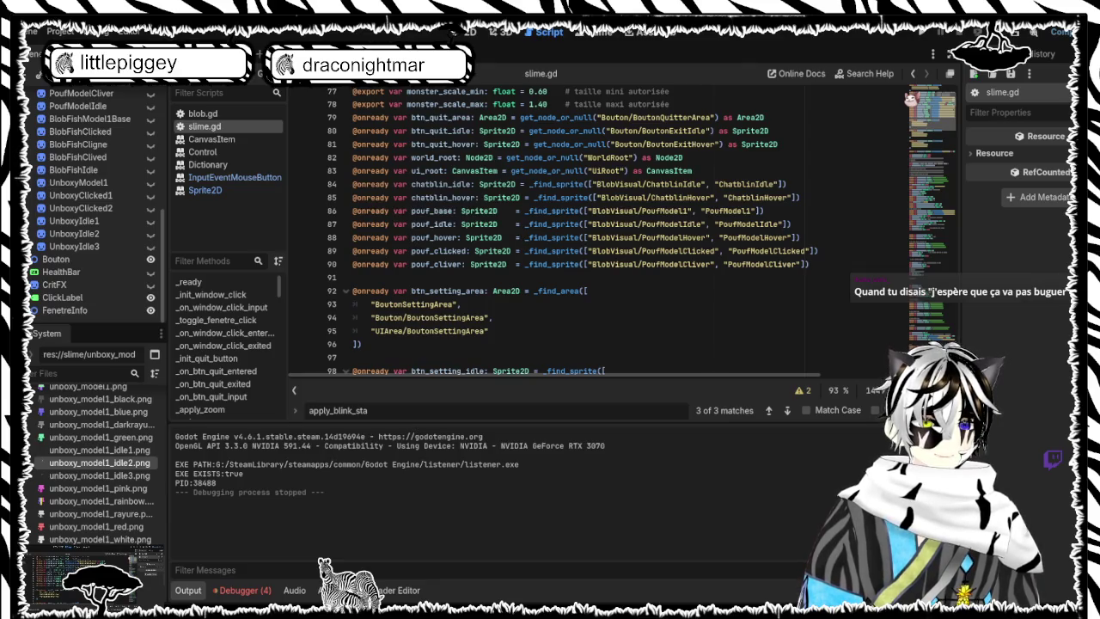
{"action": "left_click_drag", "start_coordinate": [911, 98], "coordinate": [910, 99]}
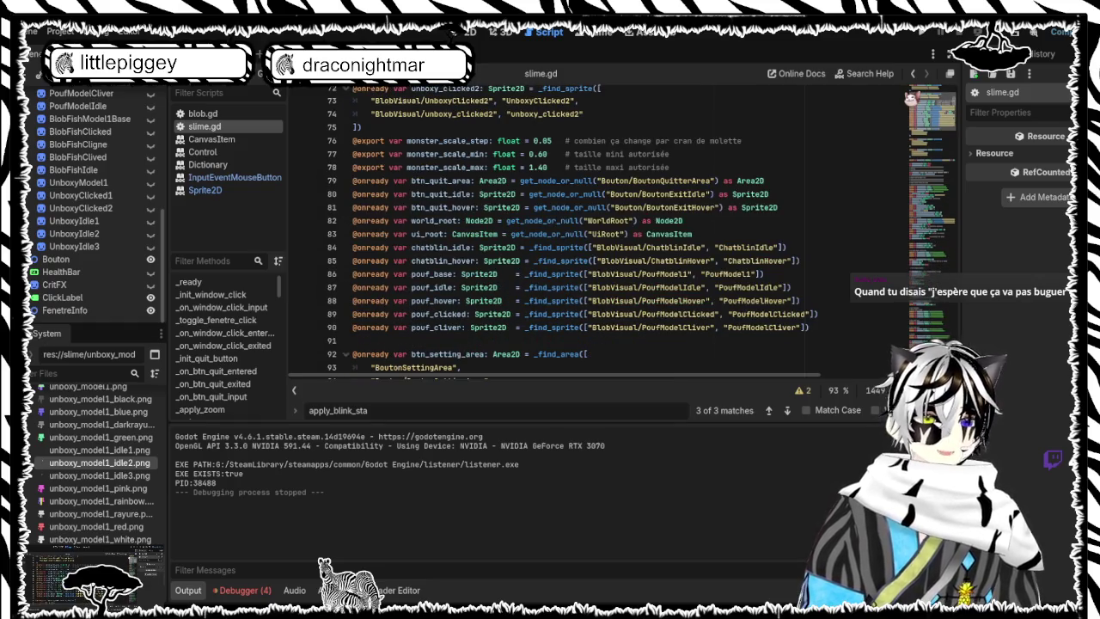
{"action": "left_click_drag", "start_coordinate": [910, 97], "coordinate": [906, 91]}
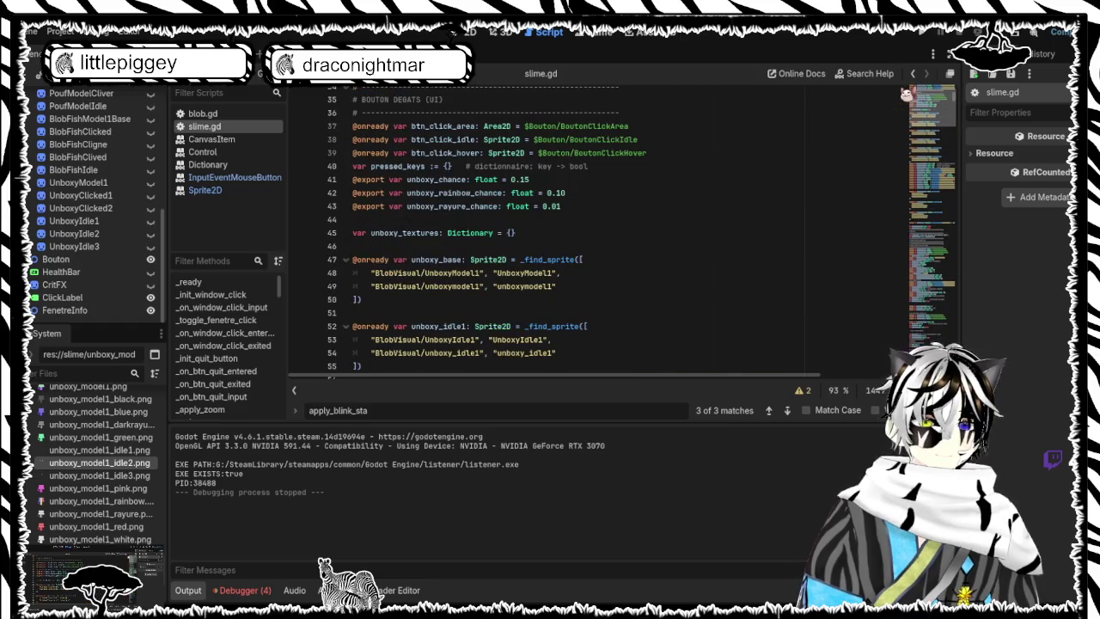
{"action": "scroll", "coordinate": [516, 252], "scroll_direction": "down", "scroll_amount": 2}
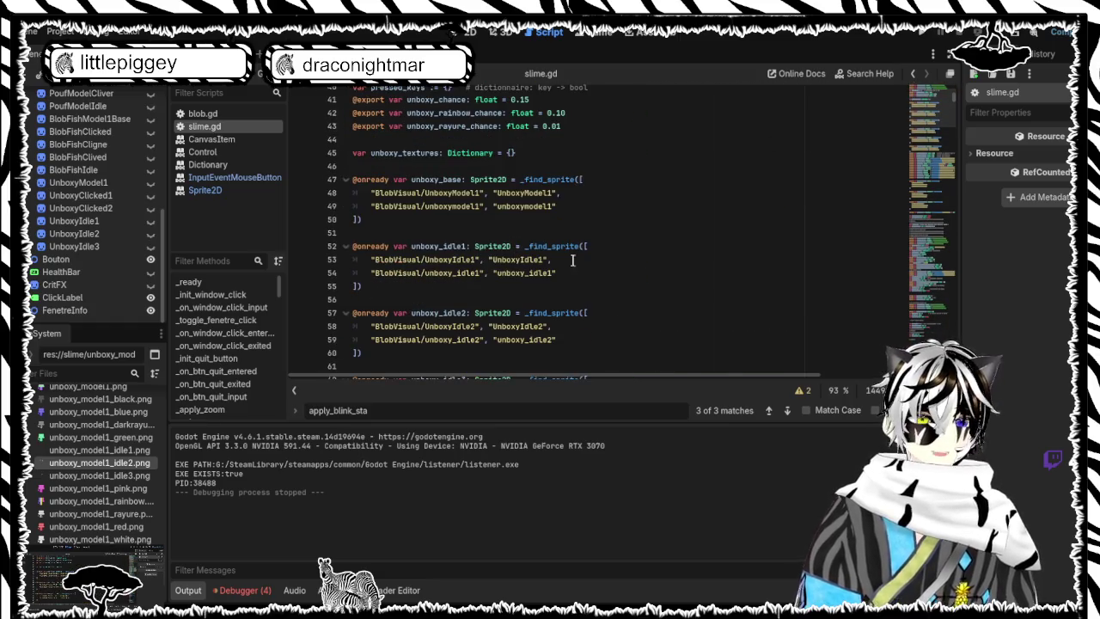
{"action": "scroll", "coordinate": [547, 200], "scroll_direction": "down", "scroll_amount": 1}
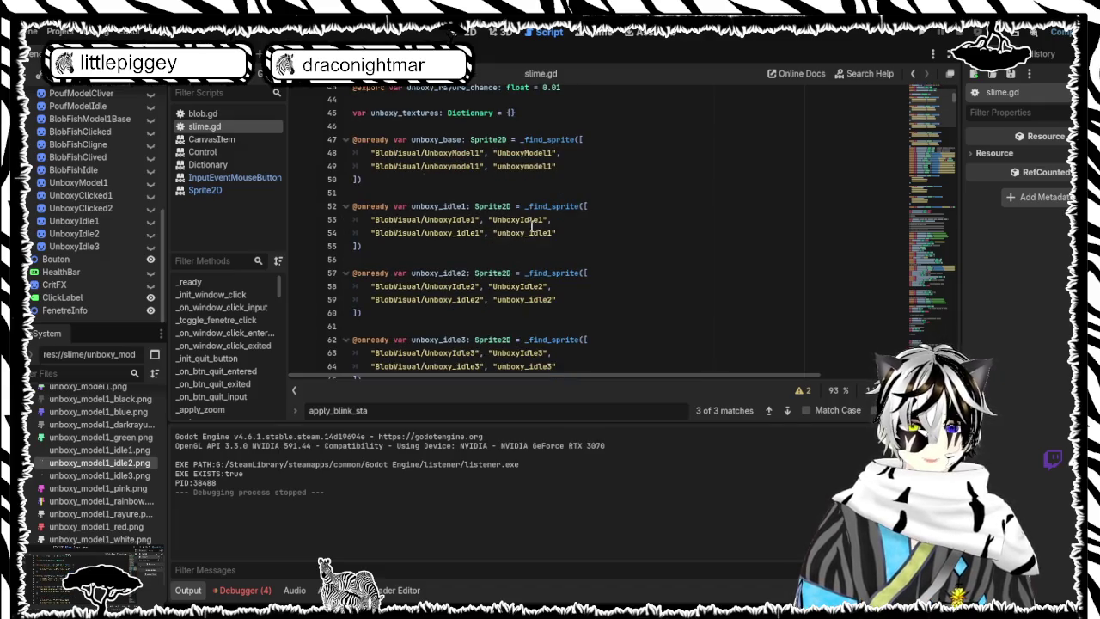
{"action": "scroll", "coordinate": [532, 226], "scroll_direction": "down", "scroll_amount": 5}
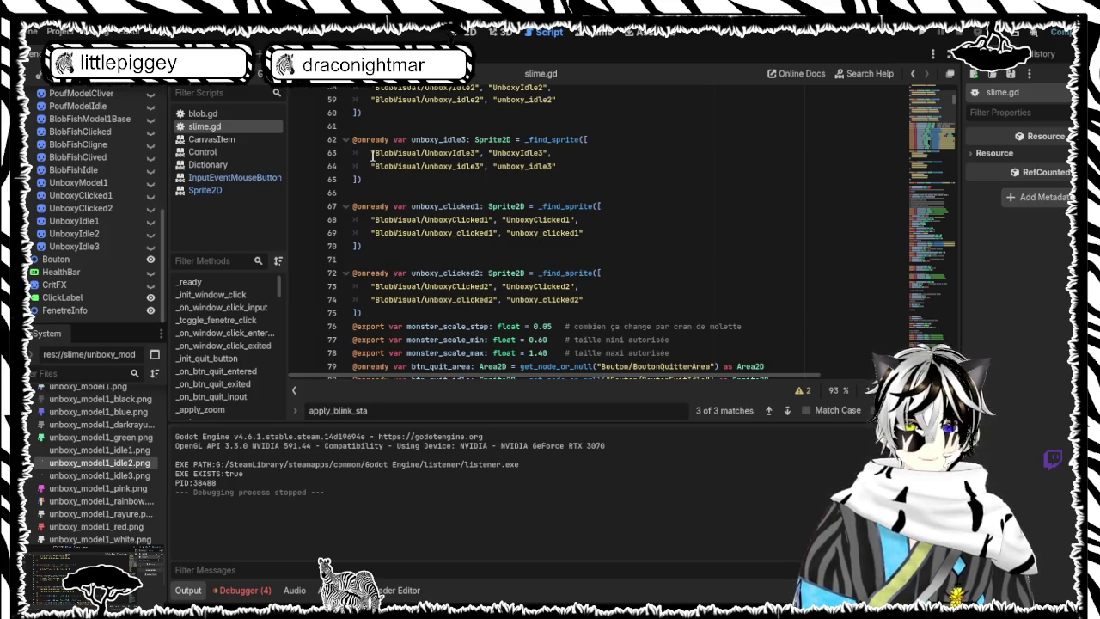
Step: In the 2D scene, briefly show and re-hide UnboxyIdle1, UnboxyIdle2 and UnboxyIdle3 to check each
{"action": "left_click", "coordinate": [473, 32]}
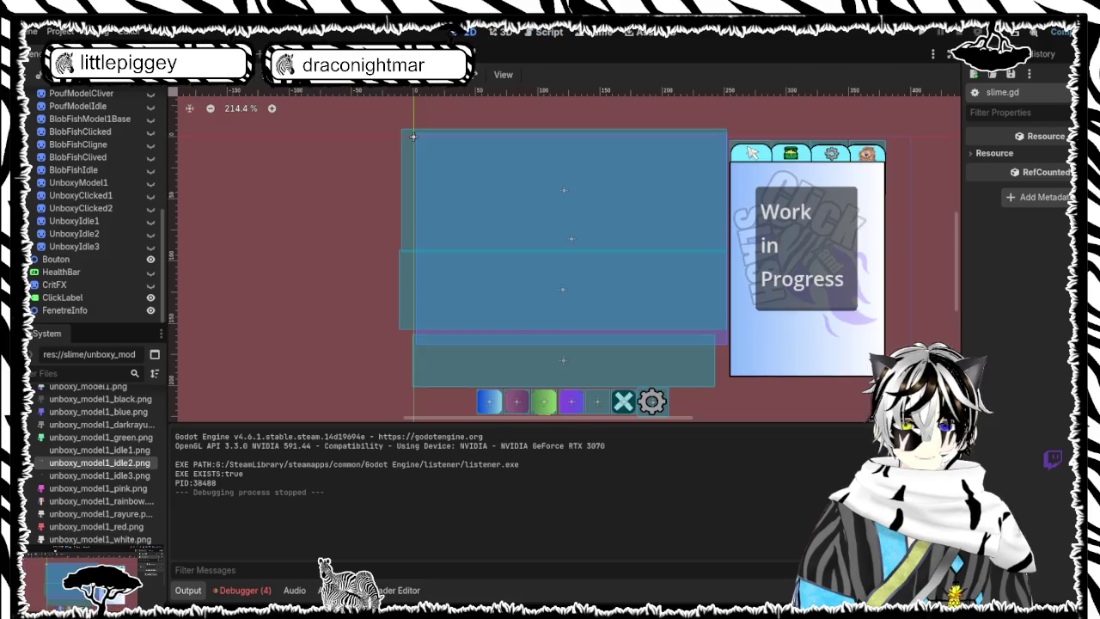
{"action": "left_click", "coordinate": [153, 221]}
{"action": "left_click", "coordinate": [153, 222]}
{"action": "left_click", "coordinate": [153, 234]}
{"action": "left_click", "coordinate": [152, 234]}
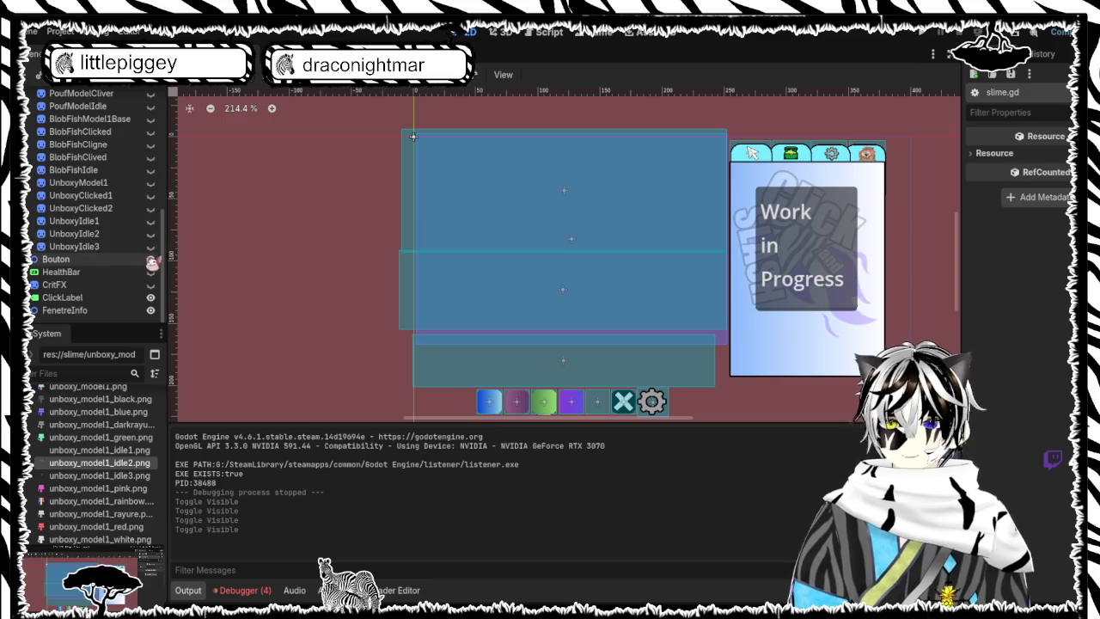
{"action": "left_click", "coordinate": [153, 246]}
{"action": "left_click", "coordinate": [152, 247]}
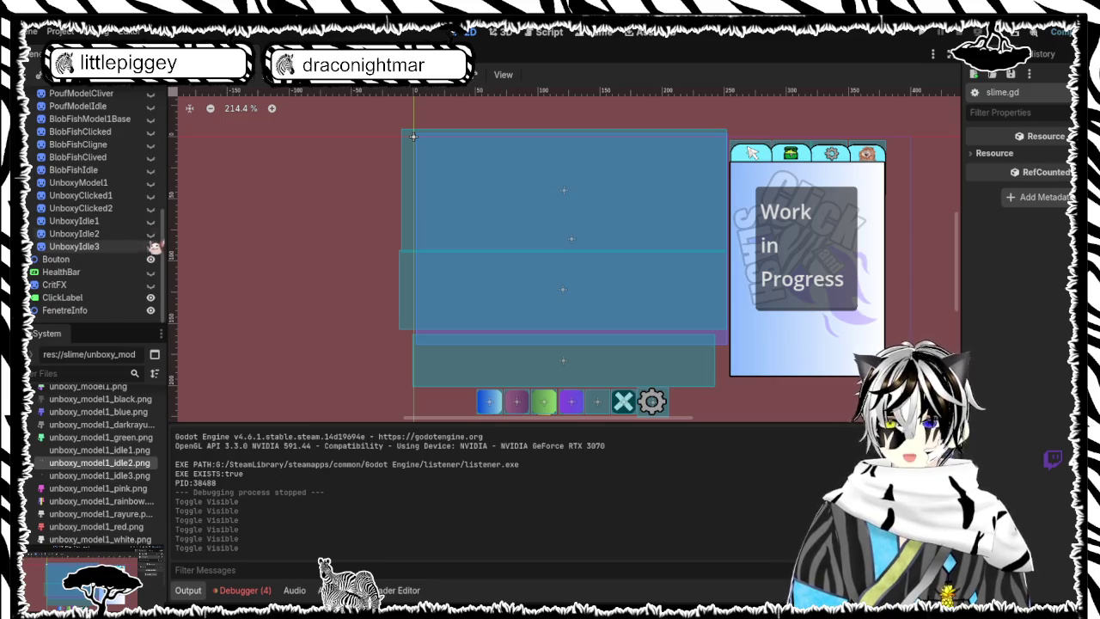
Step: Preview UnboxyClicked1, UnboxyClicked2 and UnboxyIdle2 again, leaving only UnboxyIdle1 visible
{"action": "left_click", "coordinate": [152, 196]}
{"action": "left_click", "coordinate": [152, 196]}
{"action": "left_click", "coordinate": [152, 196]}
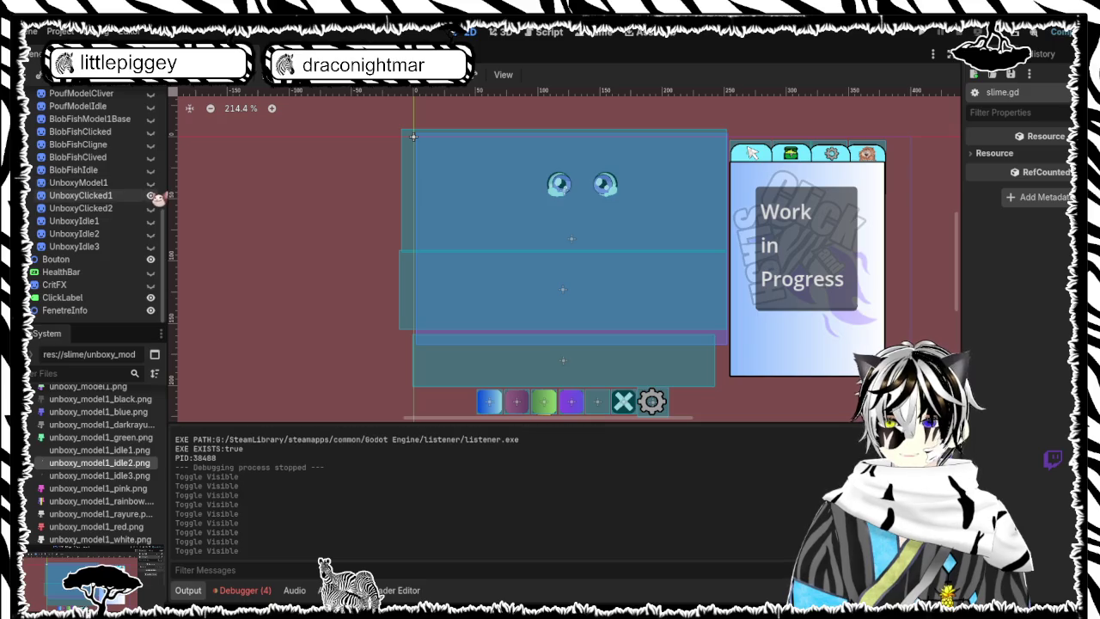
{"action": "left_click", "coordinate": [152, 196]}
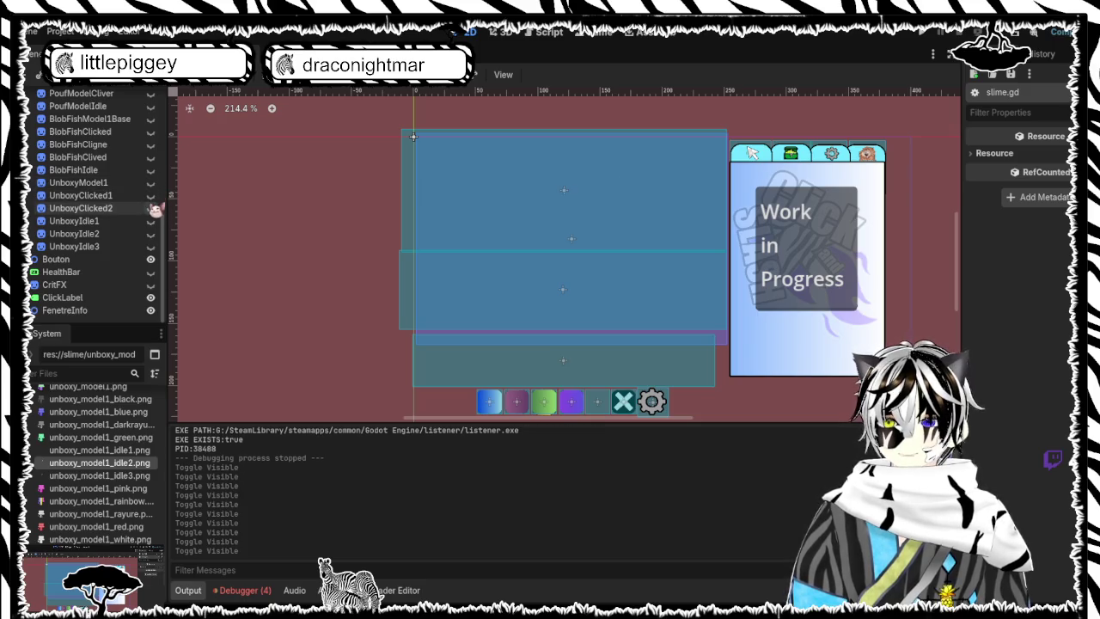
{"action": "left_click", "coordinate": [152, 209]}
{"action": "left_click", "coordinate": [152, 209]}
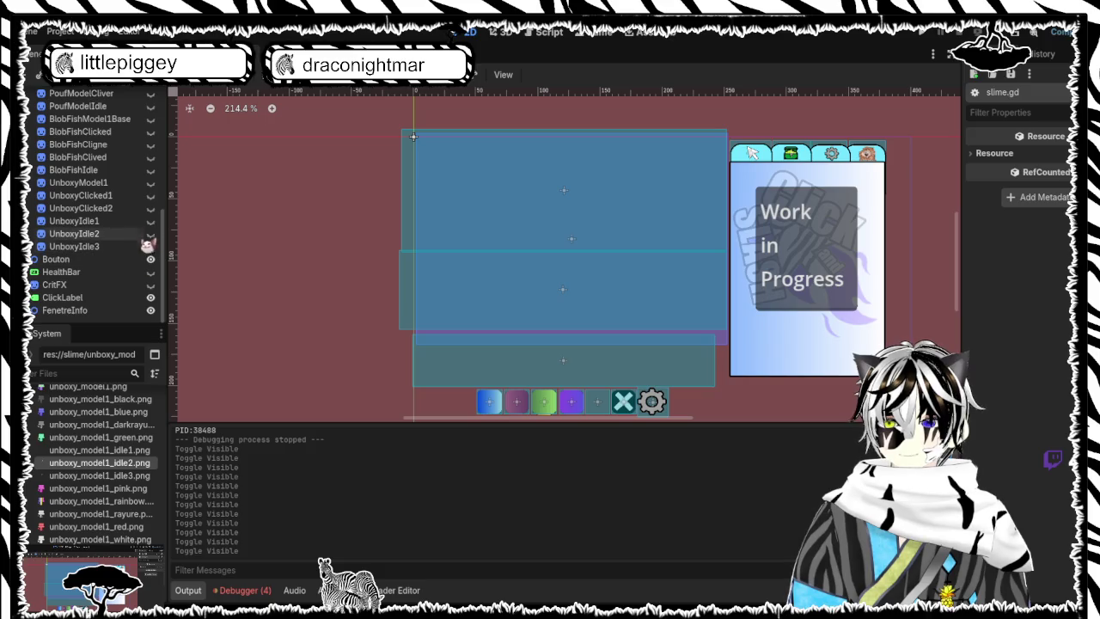
{"action": "left_click", "coordinate": [152, 234]}
{"action": "left_click", "coordinate": [152, 234]}
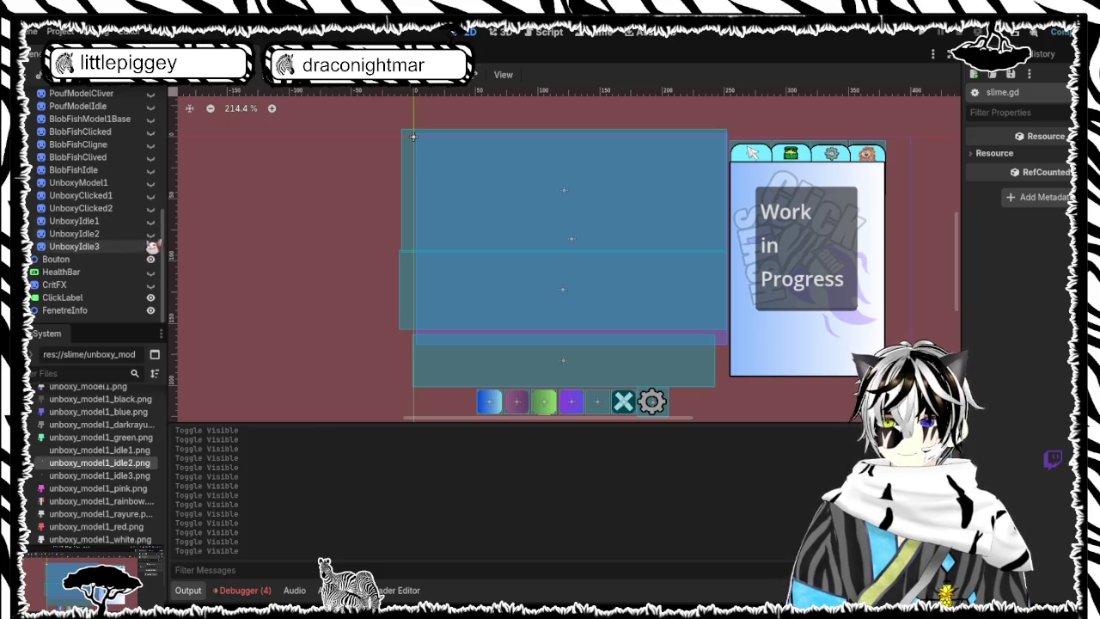
{"action": "left_click", "coordinate": [151, 222]}
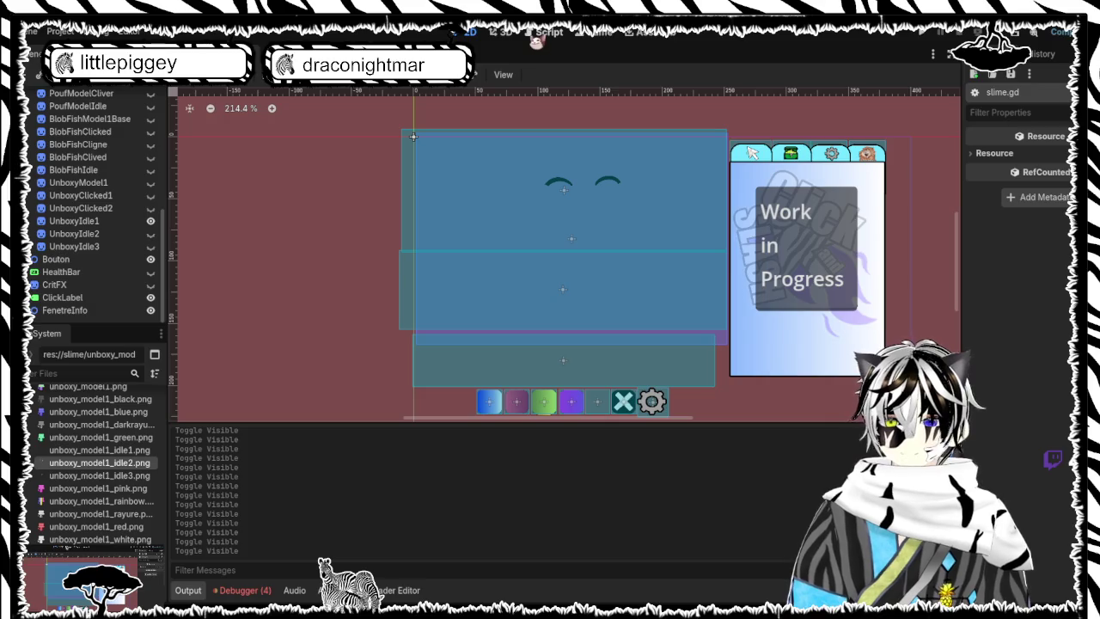
{"action": "left_click", "coordinate": [540, 34]}
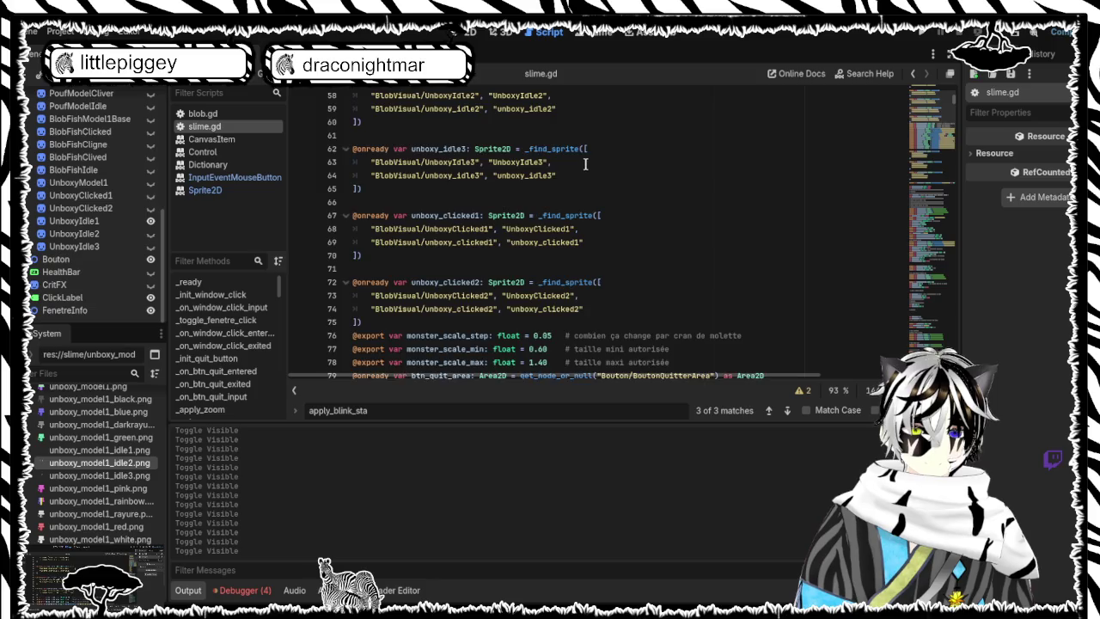
Step: Review slime.gd, save and launch the game, then switch back to the 2D scene
{"action": "scroll", "coordinate": [585, 163], "scroll_direction": "up", "scroll_amount": 3}
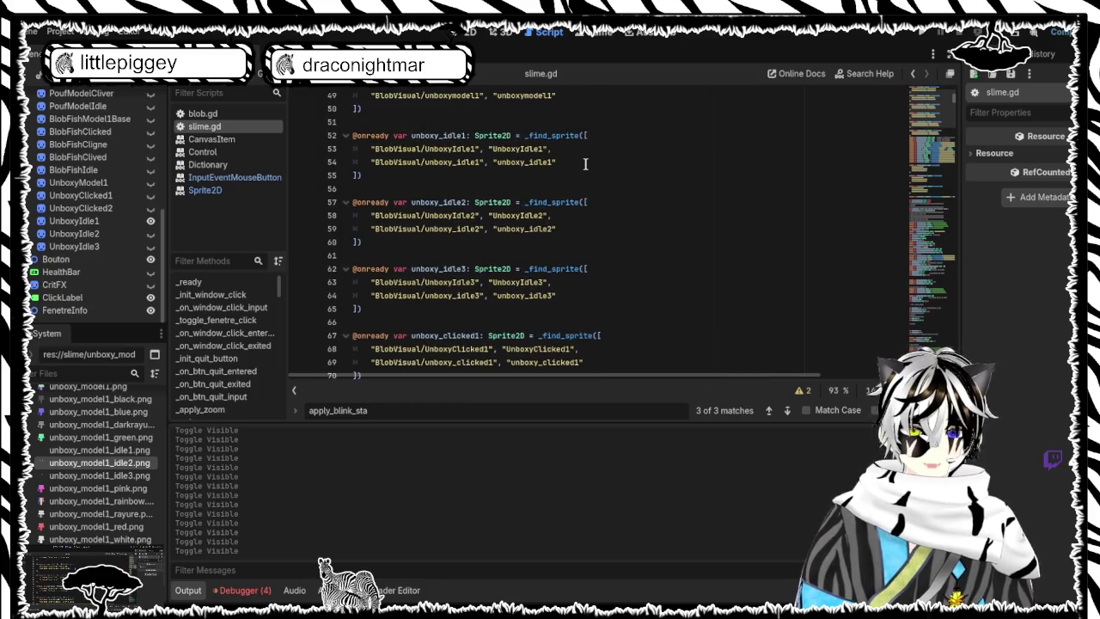
{"action": "scroll", "coordinate": [586, 164], "scroll_direction": "down", "scroll_amount": 11}
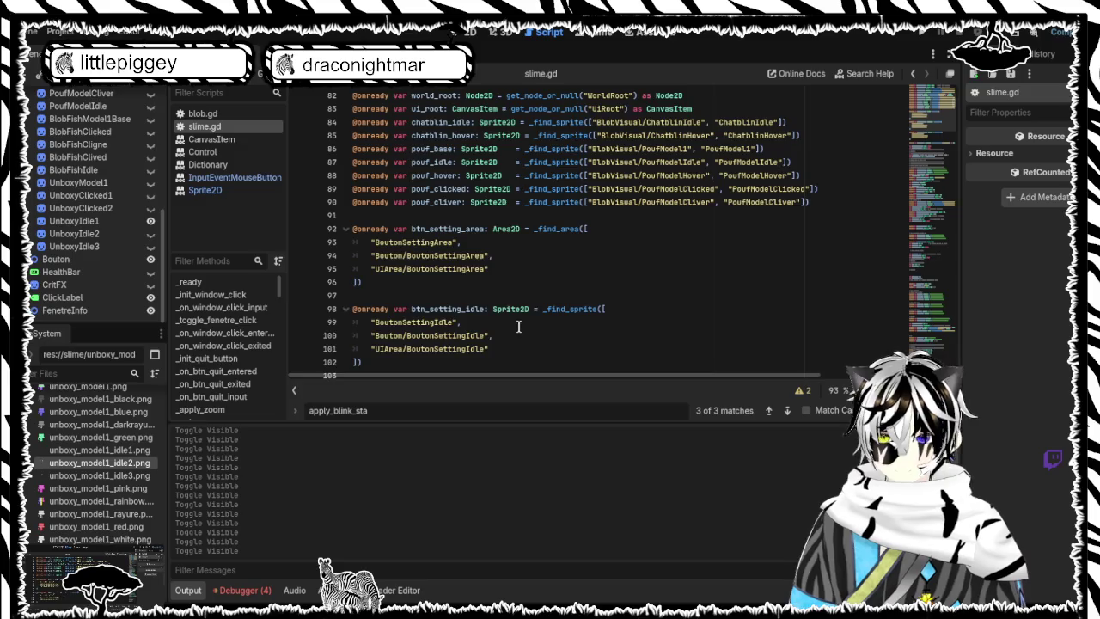
{"action": "scroll", "coordinate": [518, 326], "scroll_direction": "up", "scroll_amount": 2}
{"action": "scroll", "coordinate": [518, 326], "scroll_direction": "down", "scroll_amount": 5}
{"action": "scroll", "coordinate": [519, 326], "scroll_direction": "up", "scroll_amount": 1}
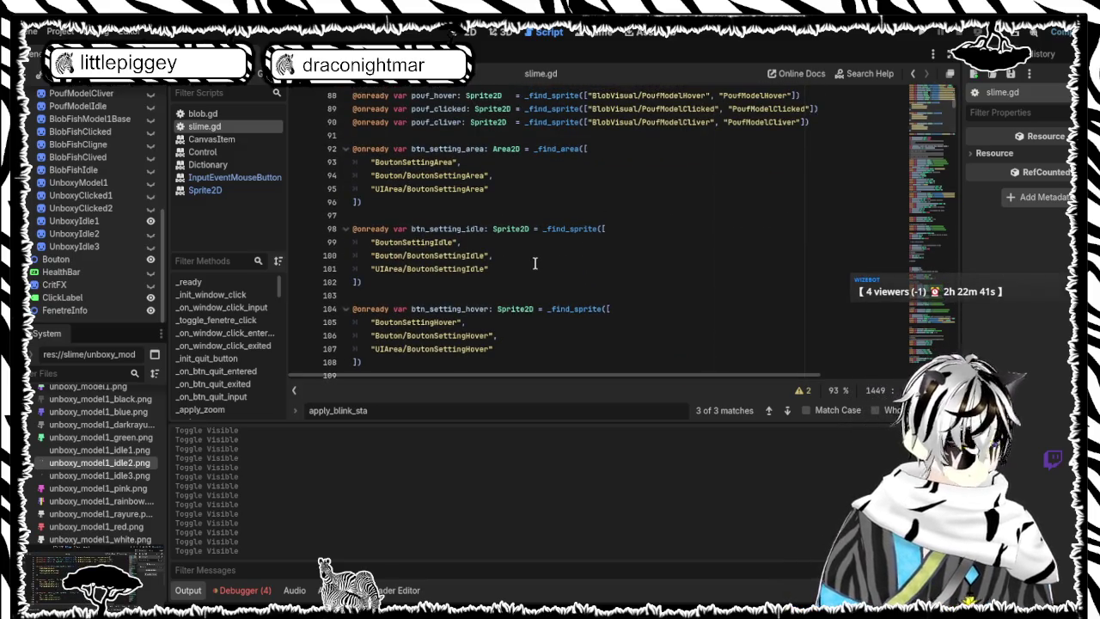
{"action": "scroll", "coordinate": [507, 277], "scroll_direction": "up", "scroll_amount": 1}
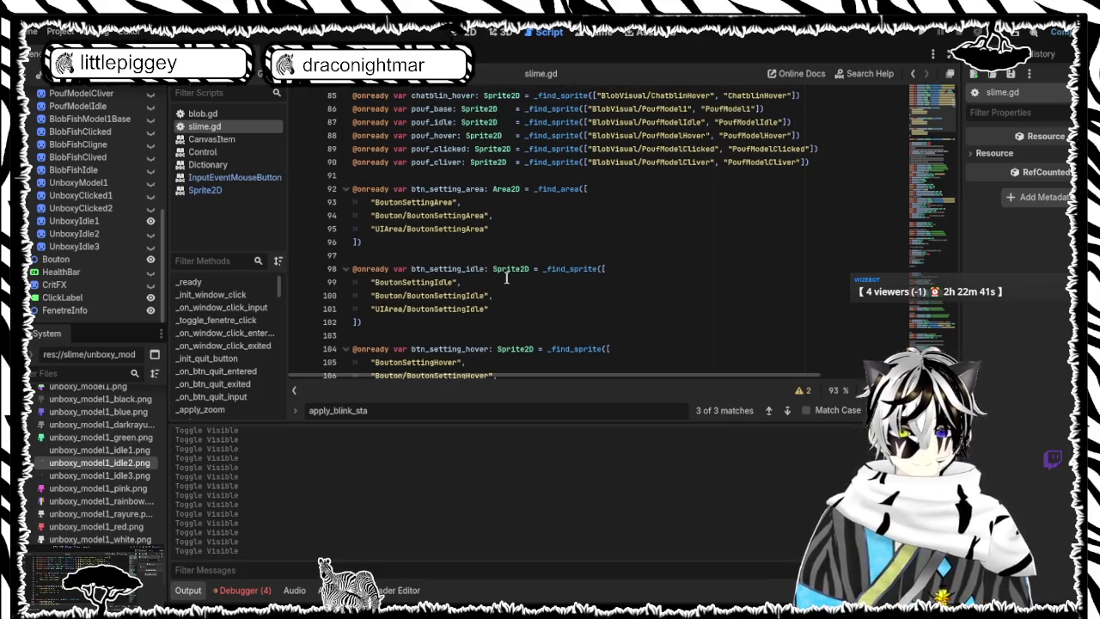
{"action": "scroll", "coordinate": [506, 278], "scroll_direction": "down", "scroll_amount": 1}
{"action": "key", "text": "ctrl+s"}
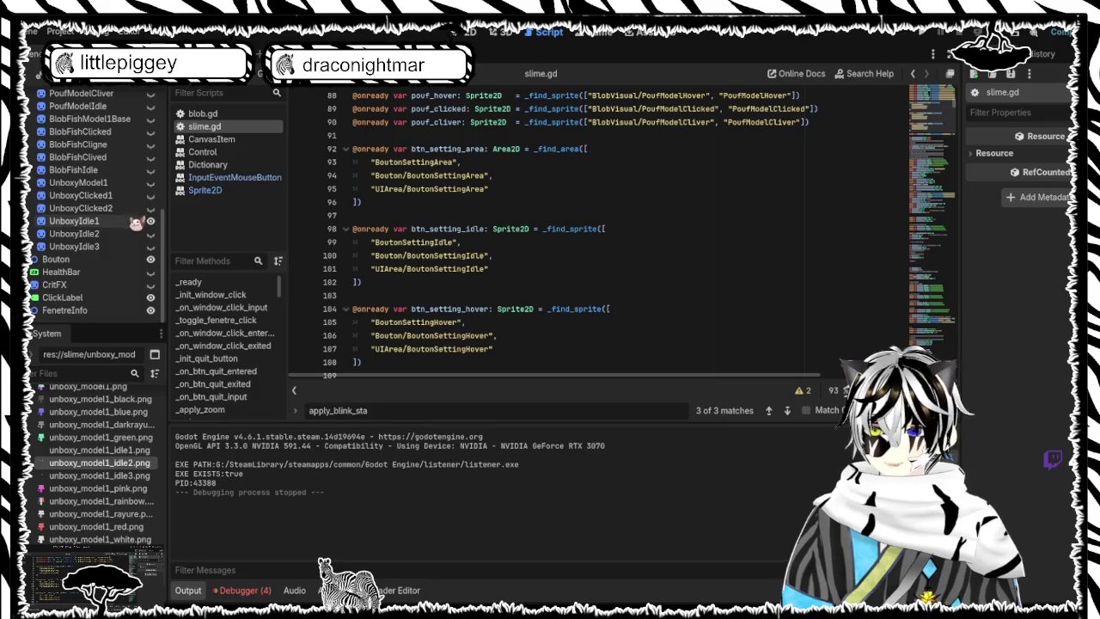
{"action": "left_click", "coordinate": [470, 32]}
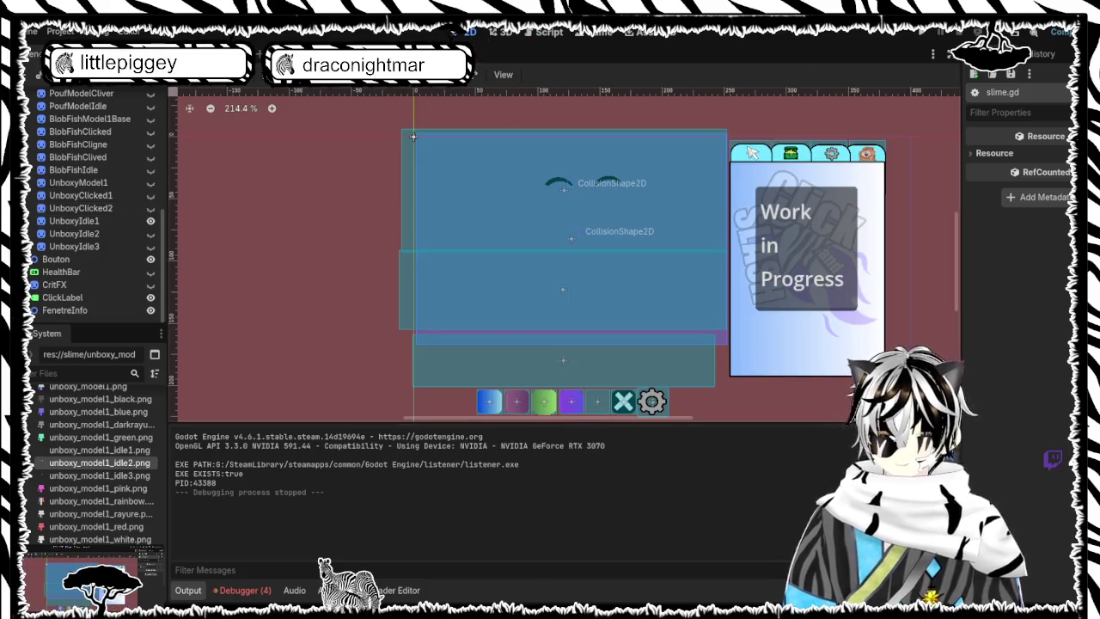
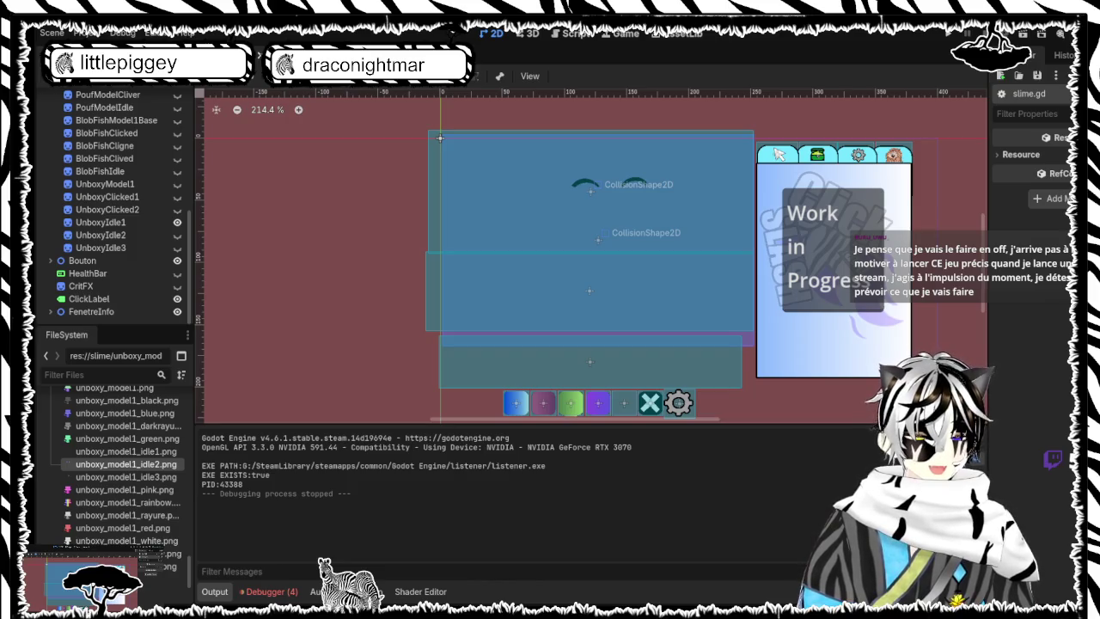
Step: Open slime.gd in the script editor and review the variable declarations at the top of the file
{"action": "left_click", "coordinate": [576, 34]}
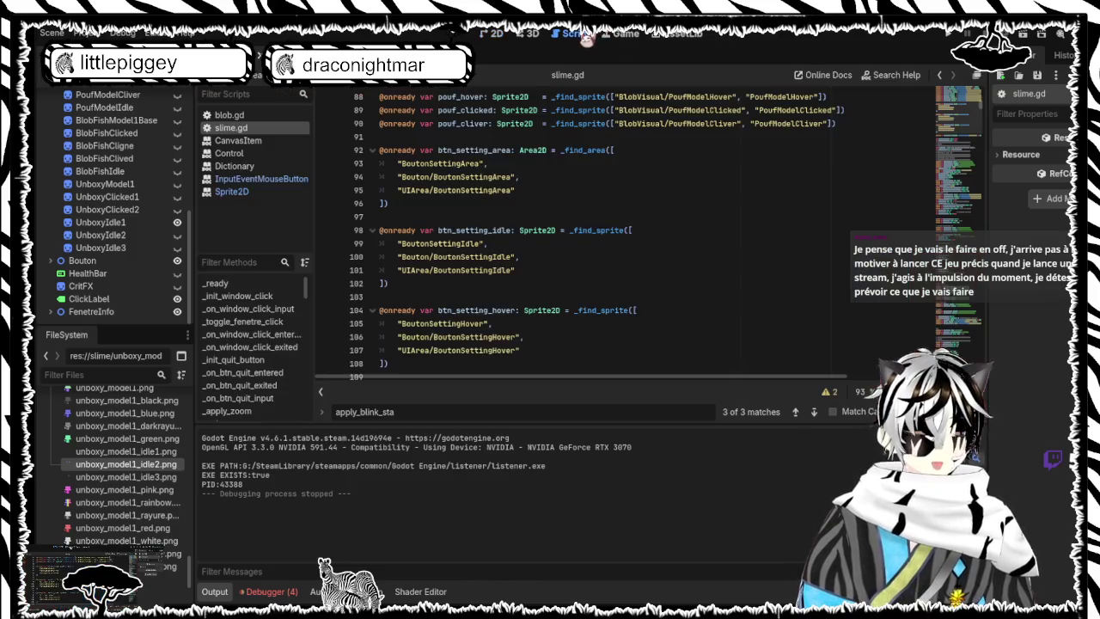
{"action": "scroll", "coordinate": [711, 208], "scroll_direction": "up", "scroll_amount": 6}
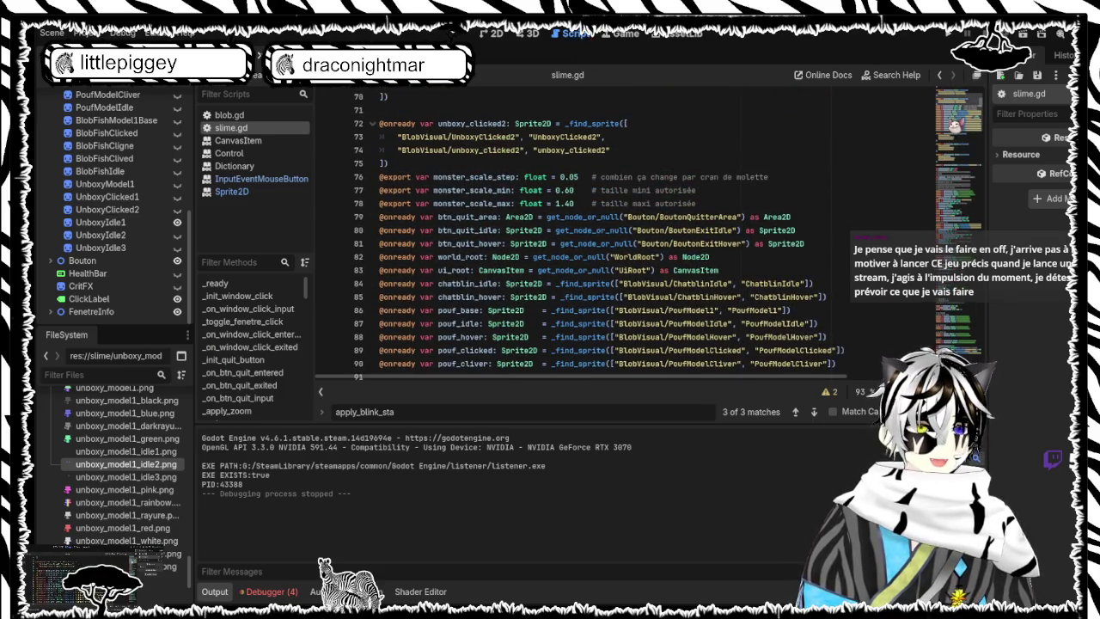
{"action": "left_click_drag", "start_coordinate": [954, 143], "coordinate": [952, 115]}
{"action": "scroll", "coordinate": [952, 120], "scroll_direction": "down", "scroll_amount": 5}
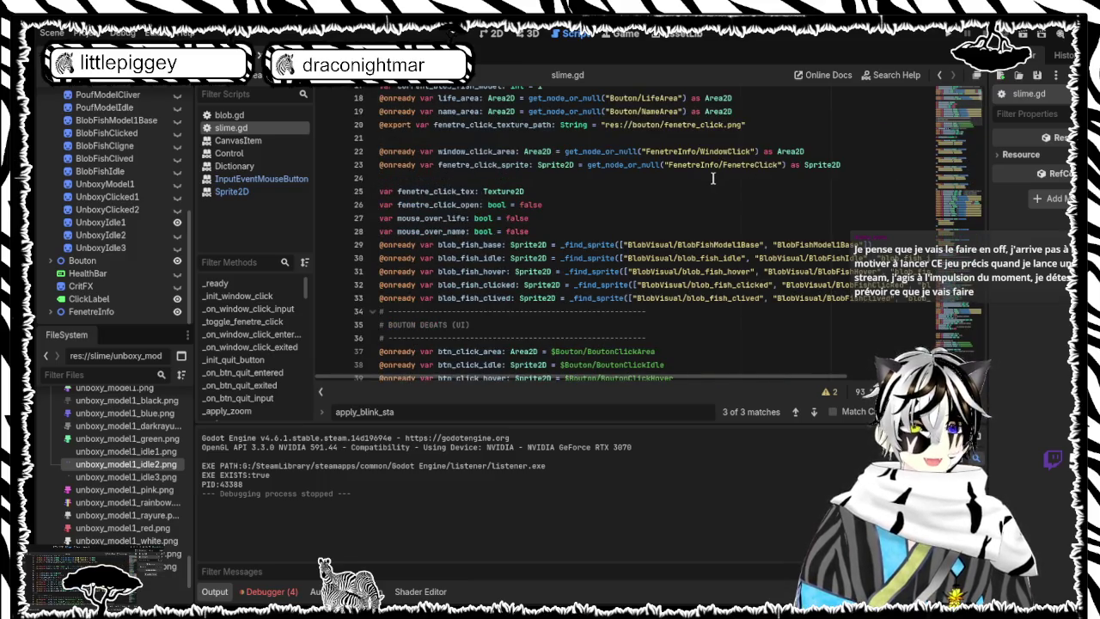
{"action": "scroll", "coordinate": [735, 189], "scroll_direction": "up", "scroll_amount": 1}
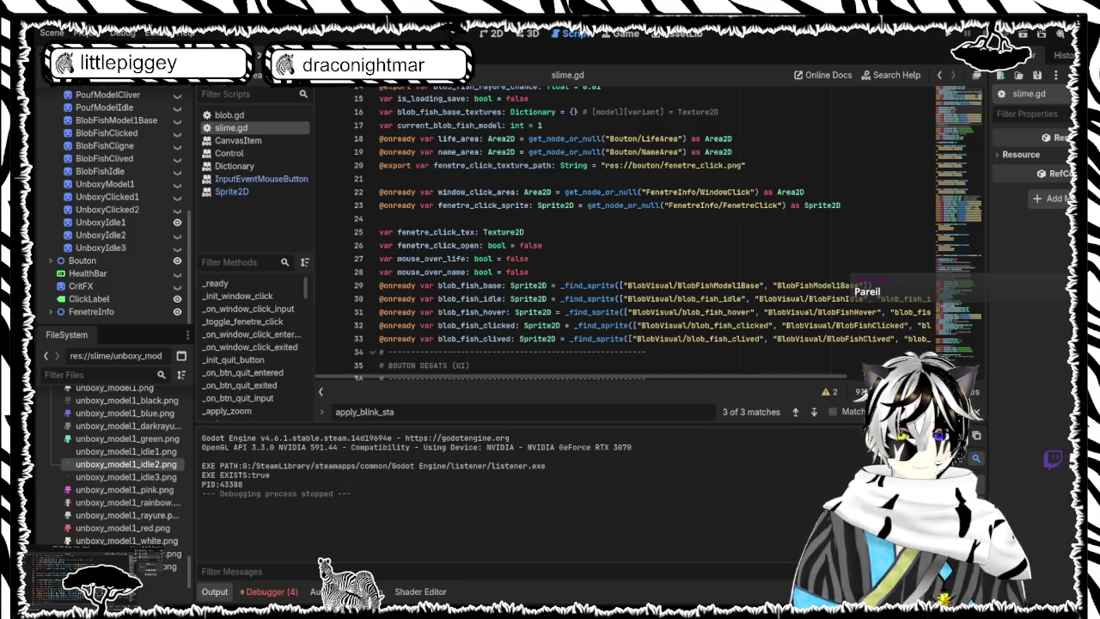
{"action": "scroll", "coordinate": [603, 225], "scroll_direction": "down", "scroll_amount": 1}
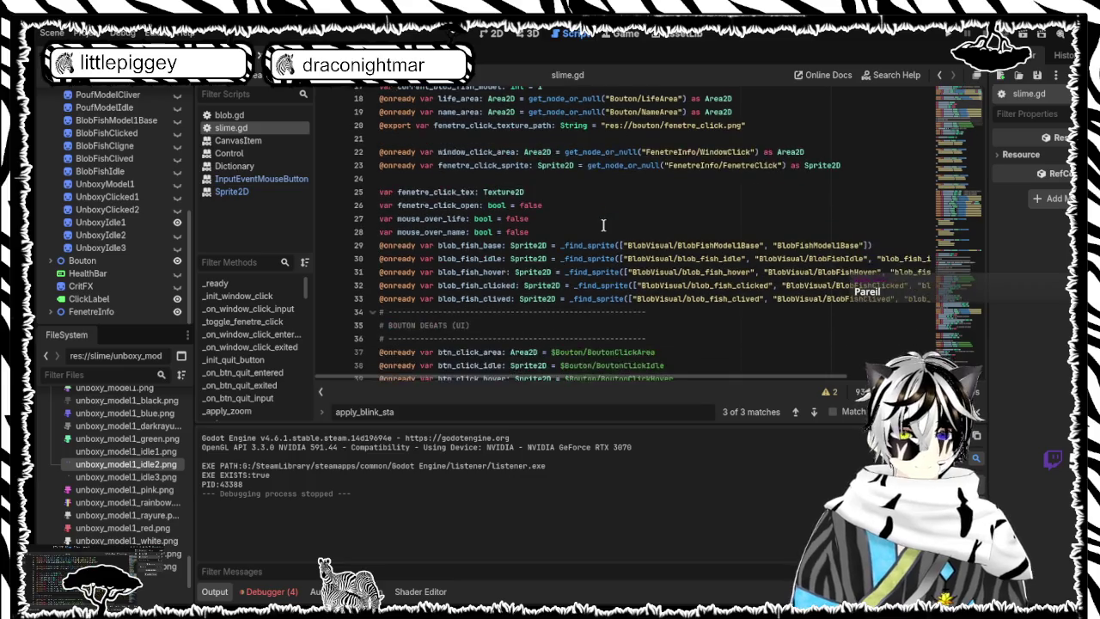
{"action": "scroll", "coordinate": [603, 225], "scroll_direction": "up", "scroll_amount": 2}
{"action": "scroll", "coordinate": [746, 219], "scroll_direction": "down", "scroll_amount": 3}
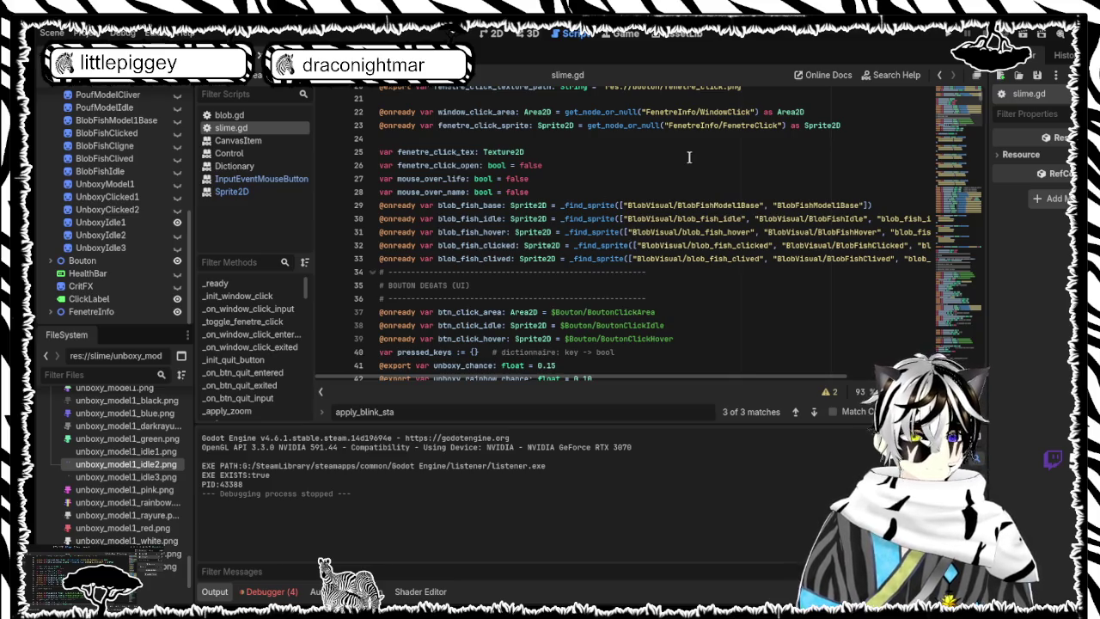
{"action": "scroll", "coordinate": [689, 157], "scroll_direction": "down", "scroll_amount": 1}
{"action": "scroll", "coordinate": [688, 158], "scroll_direction": "down", "scroll_amount": 1}
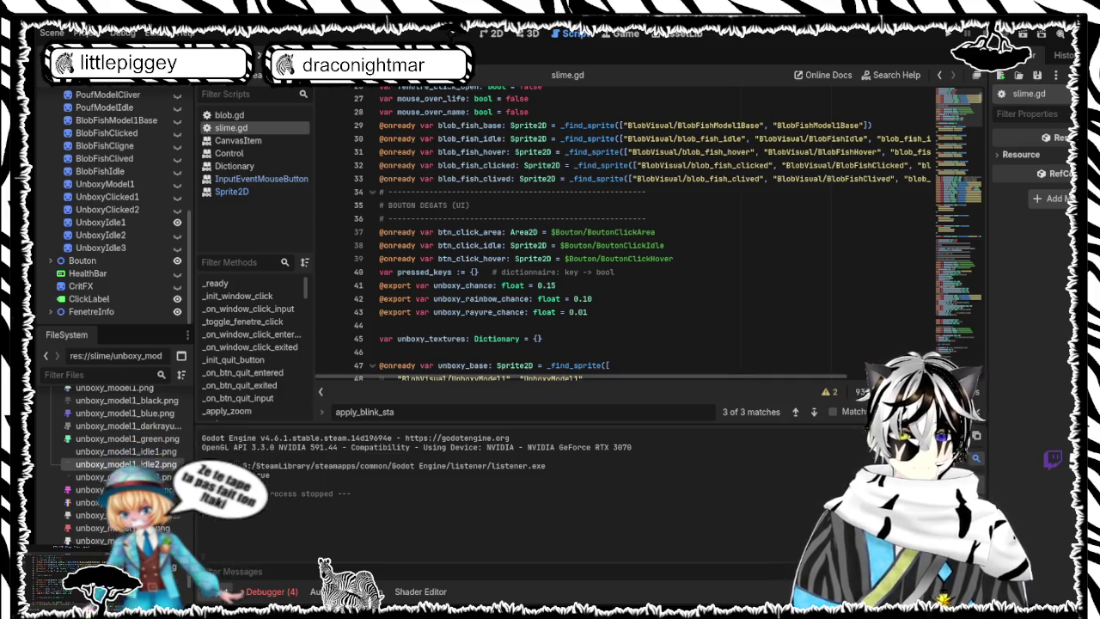
{"action": "key", "text": "ctrl+f"}
Step: Find _get_current_monster_name via 'get_c', adjust its POUF case, save, then search 'set_un'
{"action": "type", "text": "get_c"}
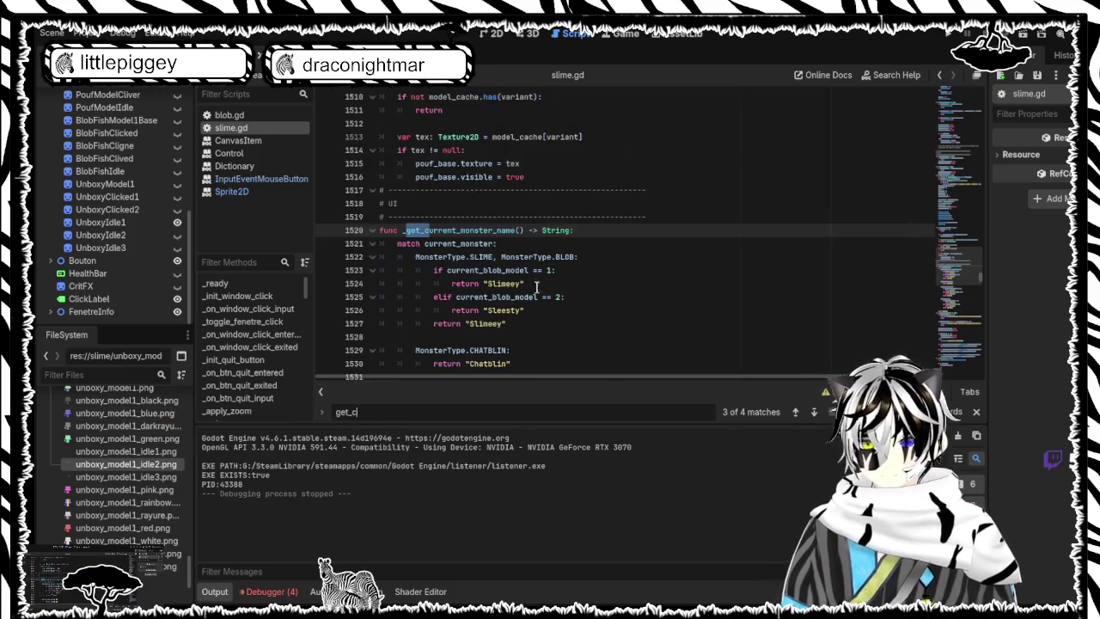
{"action": "scroll", "coordinate": [533, 291], "scroll_direction": "down", "scroll_amount": 6}
{"action": "mouse_move", "coordinate": [525, 313]}
{"action": "left_mouse_down"}
{"action": "mouse_move", "coordinate": [484, 237]}
{"action": "mouse_move", "coordinate": [474, 178]}
{"action": "mouse_move", "coordinate": [483, 336]}
{"action": "mouse_move", "coordinate": [456, 176]}
{"action": "mouse_move", "coordinate": [417, 190]}
{"action": "left_mouse_up"}
{"action": "scroll", "coordinate": [458, 178], "scroll_direction": "down", "scroll_amount": 3}
{"action": "left_click", "coordinate": [458, 179]}
{"action": "type", "text": "return \"Monstre\""}
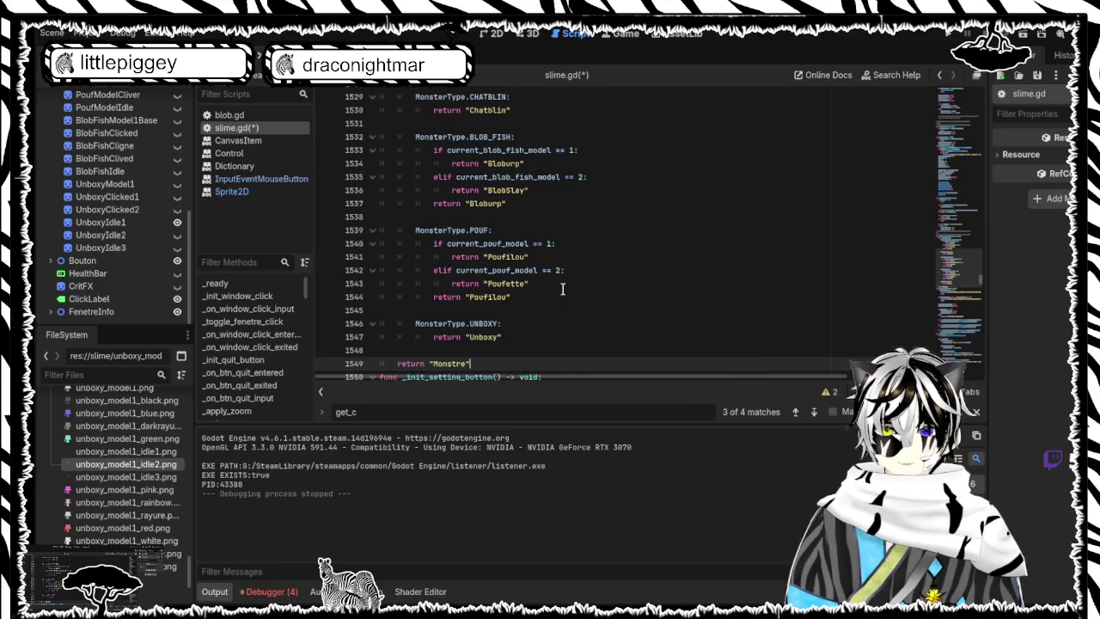
{"action": "key", "text": "ctrl+s"}
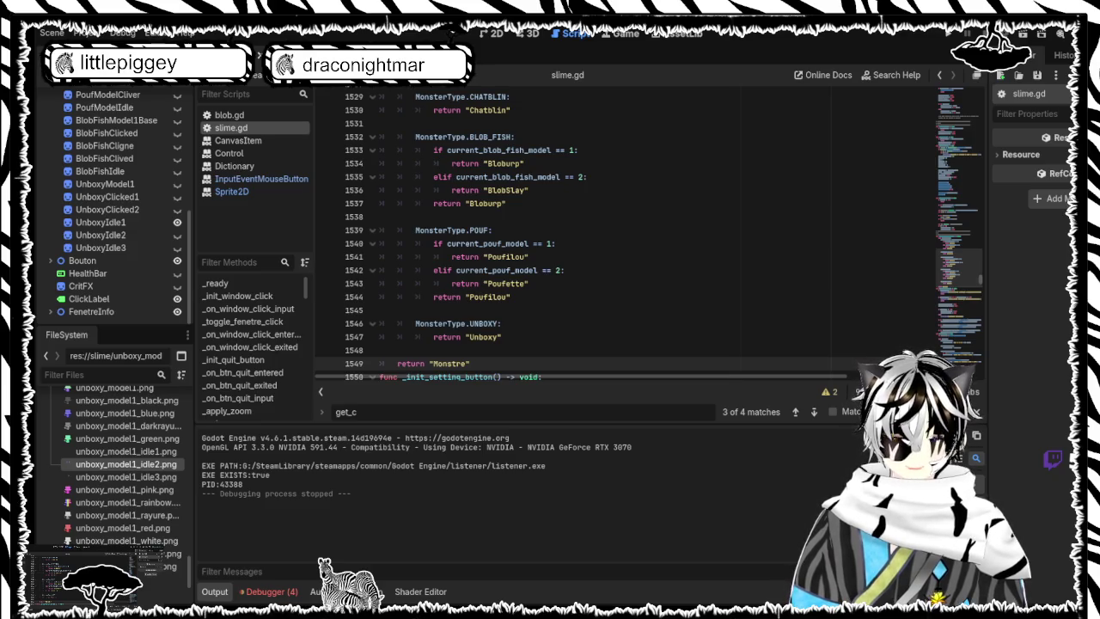
{"action": "double_click", "coordinate": [420, 411]}
{"action": "type", "text": "se"}
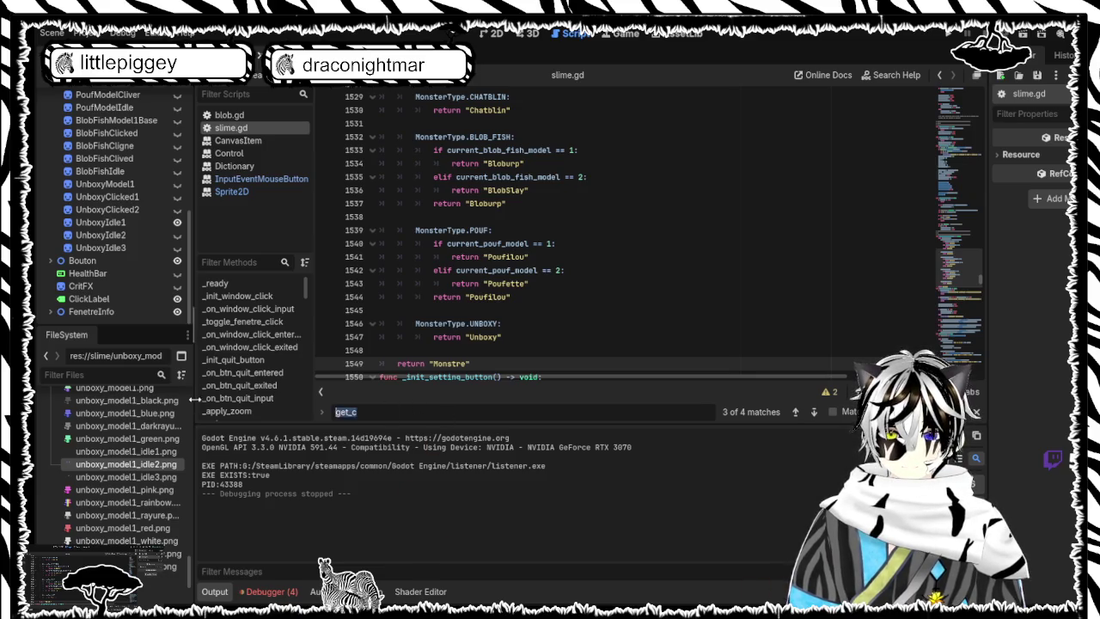
{"action": "type", "text": "t"}
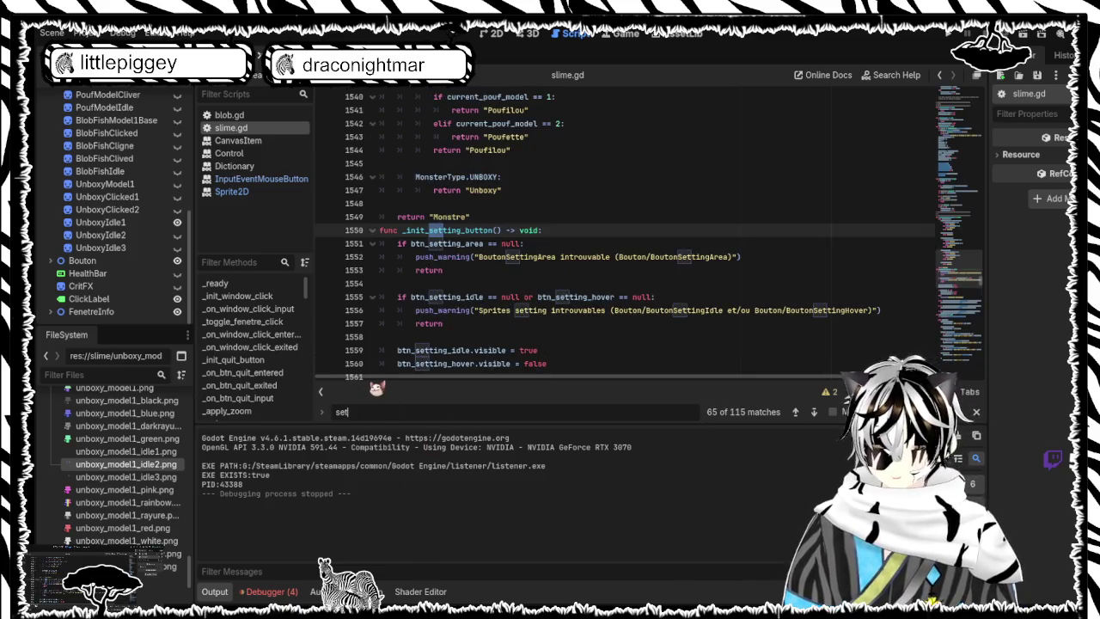
{"action": "type", "text": "_"}
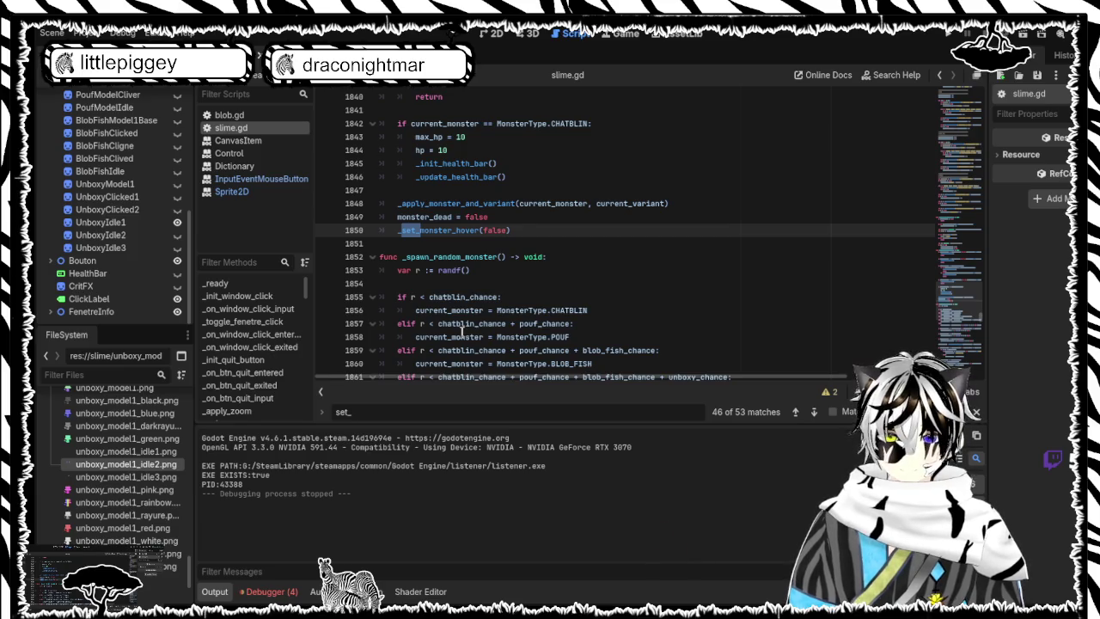
{"action": "type", "text": "u"}
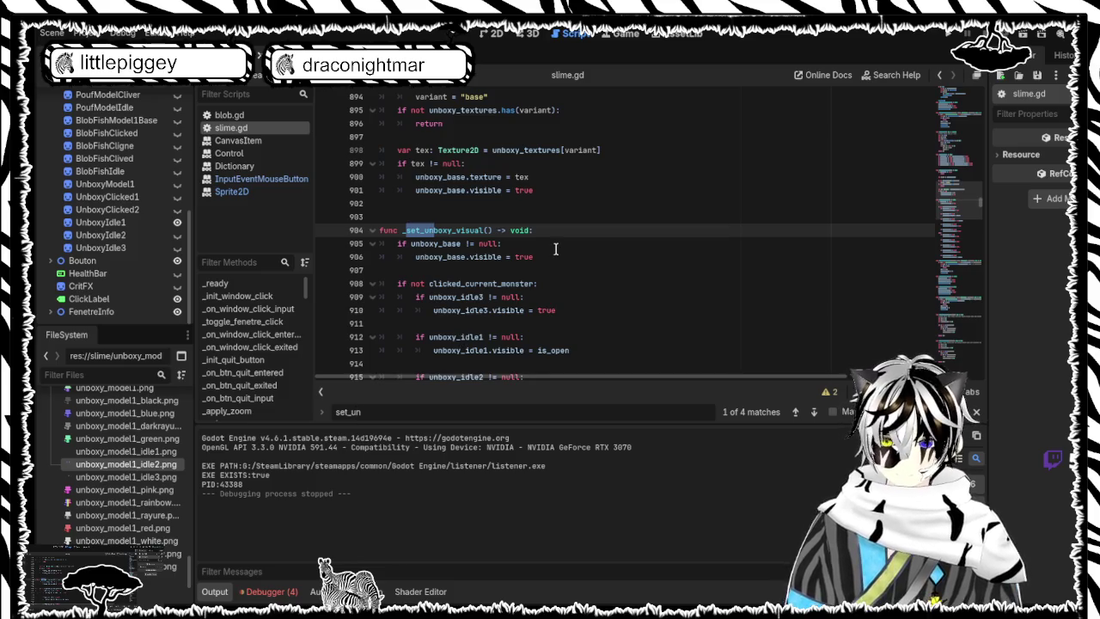
{"action": "type", "text": "n"}
Step: Select the whole _set_unboxy_visual function and save it with the new open/clicked sprite logic
{"action": "scroll", "coordinate": [555, 249], "scroll_direction": "down", "scroll_amount": 7}
{"action": "scroll", "coordinate": [556, 250], "scroll_direction": "down", "scroll_amount": 6}
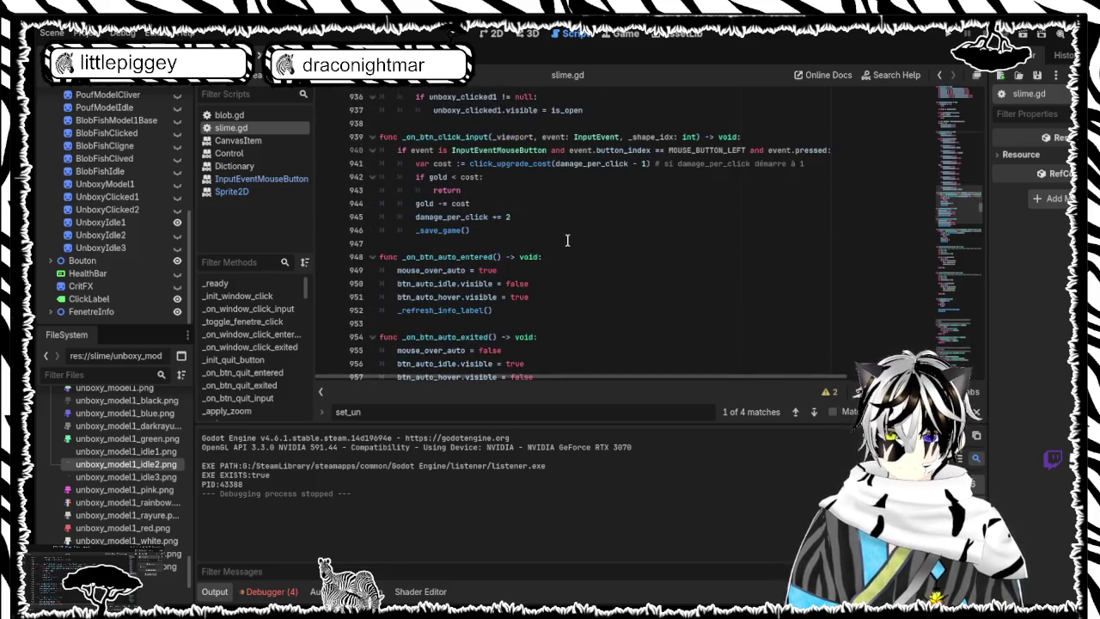
{"action": "scroll", "coordinate": [560, 245], "scroll_direction": "up", "scroll_amount": 2}
{"action": "mouse_move", "coordinate": [584, 230]}
{"action": "left_mouse_down"}
{"action": "mouse_move", "coordinate": [481, 215]}
{"action": "mouse_move", "coordinate": [413, 151]}
{"action": "mouse_move", "coordinate": [400, 189]}
{"action": "left_mouse_up"}
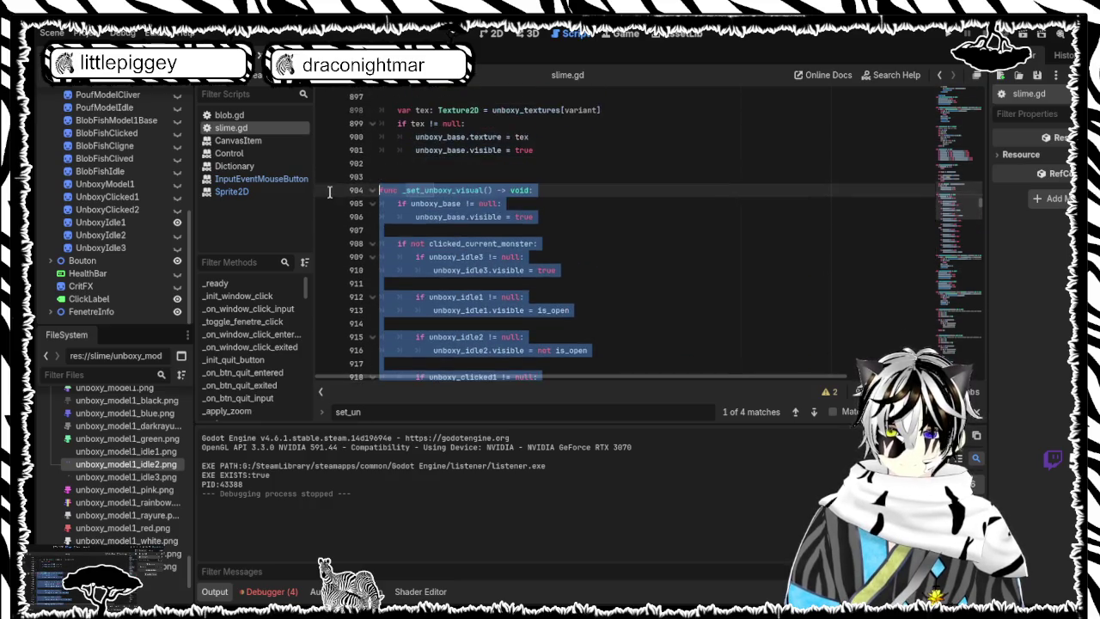
{"action": "scroll", "coordinate": [481, 225], "scroll_direction": "down", "scroll_amount": 8}
{"action": "left_click", "coordinate": [554, 363]}
{"action": "key", "text": "ctrl+s"}
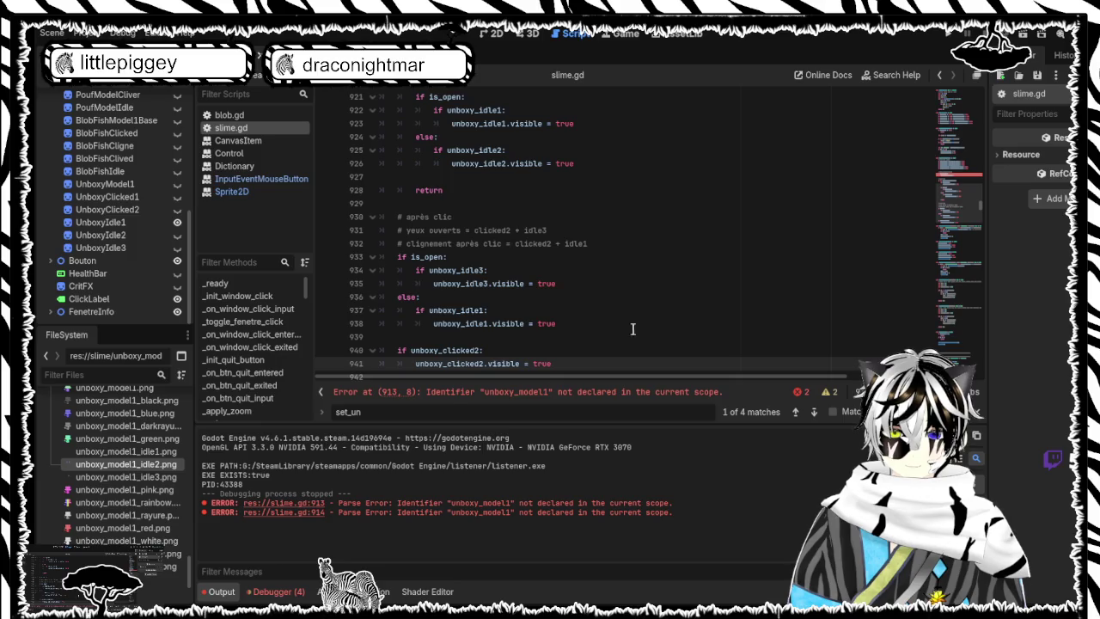
{"action": "double_click", "coordinate": [369, 409]}
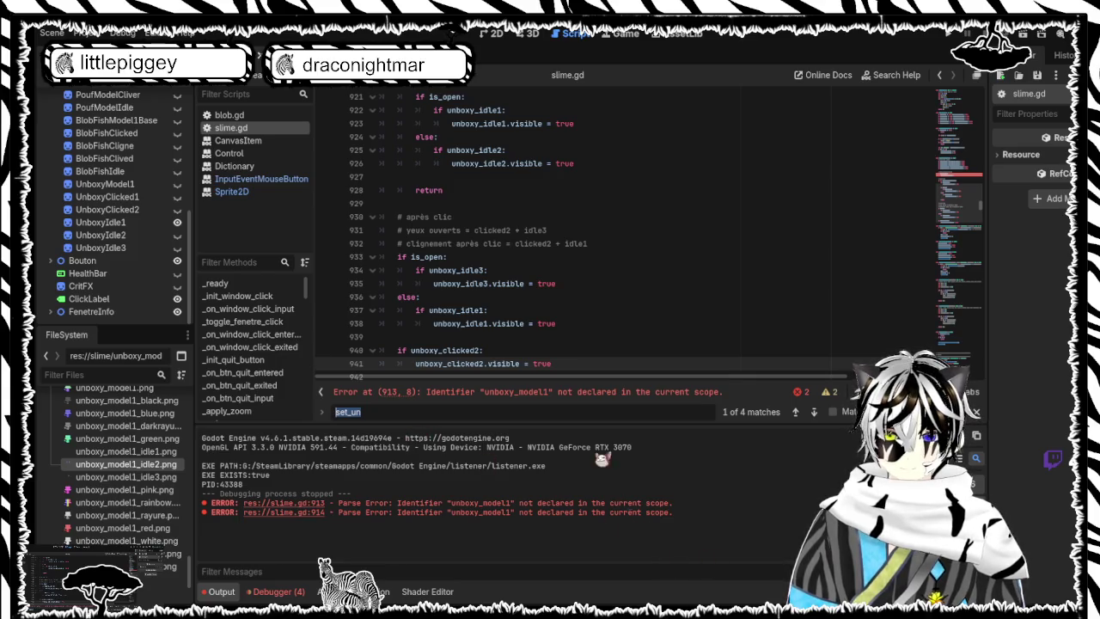
Step: Search 'set_u' and step through the matches back to the _set_unboxy_visual definition
{"action": "scroll", "coordinate": [595, 290], "scroll_direction": "up", "scroll_amount": 5}
{"action": "type", "text": "set_u"}
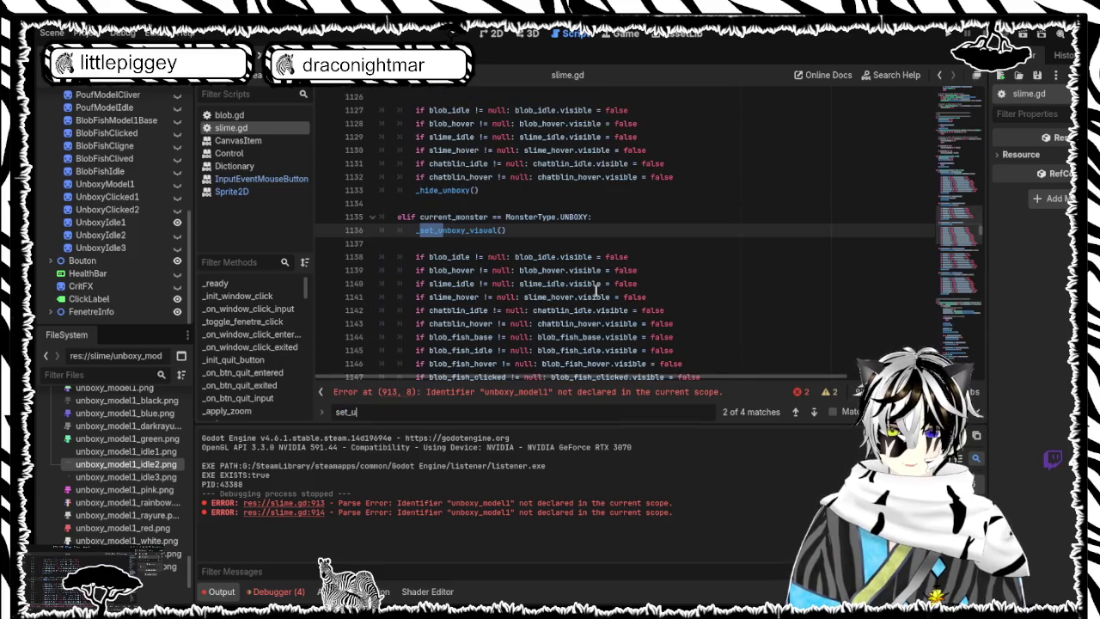
{"action": "scroll", "coordinate": [594, 290], "scroll_direction": "up", "scroll_amount": 9}
{"action": "scroll", "coordinate": [595, 291], "scroll_direction": "down", "scroll_amount": 18}
{"action": "scroll", "coordinate": [590, 297], "scroll_direction": "down", "scroll_amount": 1}
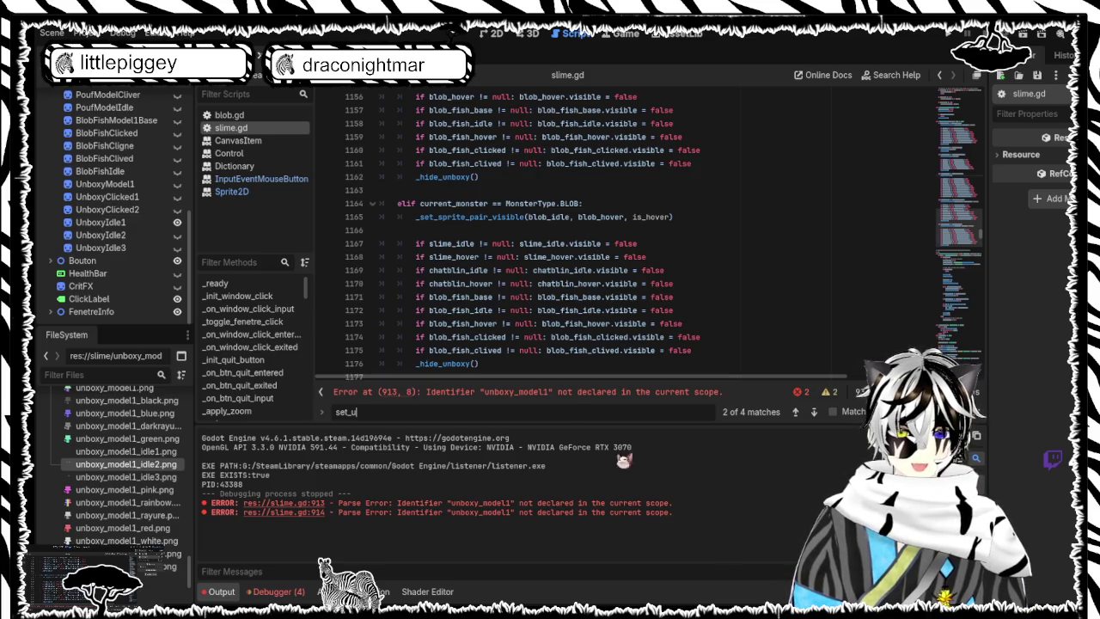
{"action": "scroll", "coordinate": [496, 256], "scroll_direction": "up", "scroll_amount": 10}
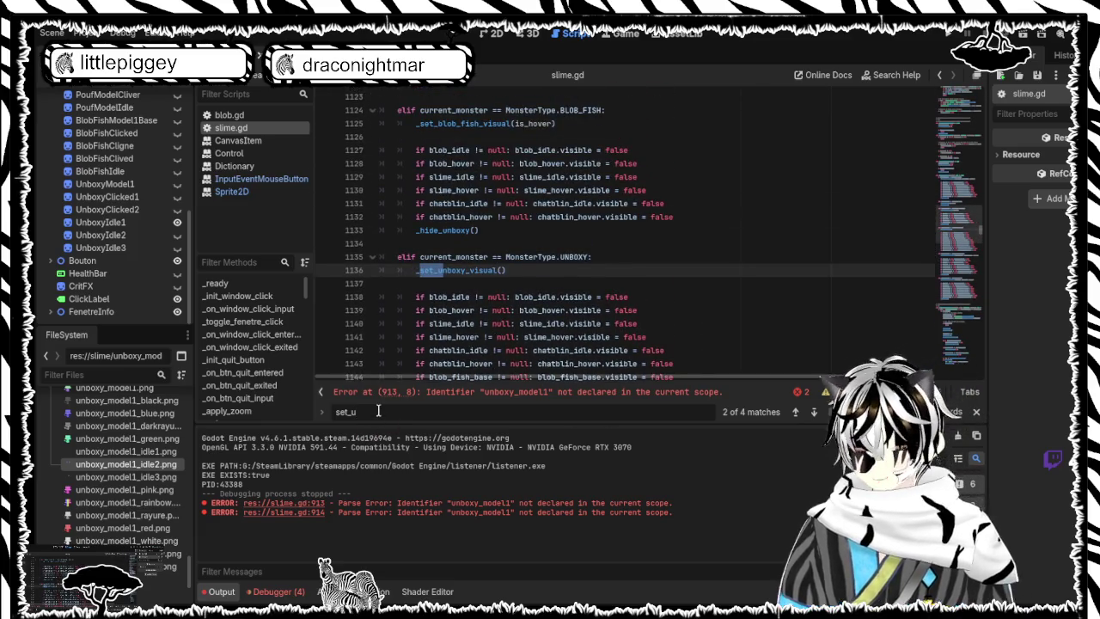
{"action": "key", "text": "Return"}
{"action": "type", "text": "n"}
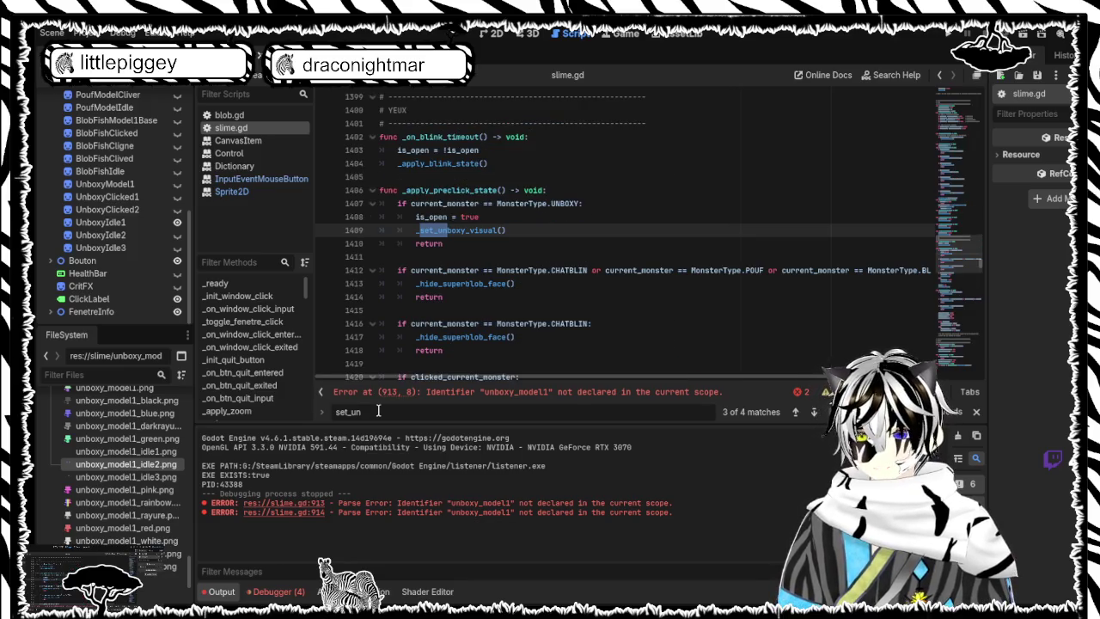
{"action": "key", "text": "Return"}
{"action": "key", "text": "Return"}
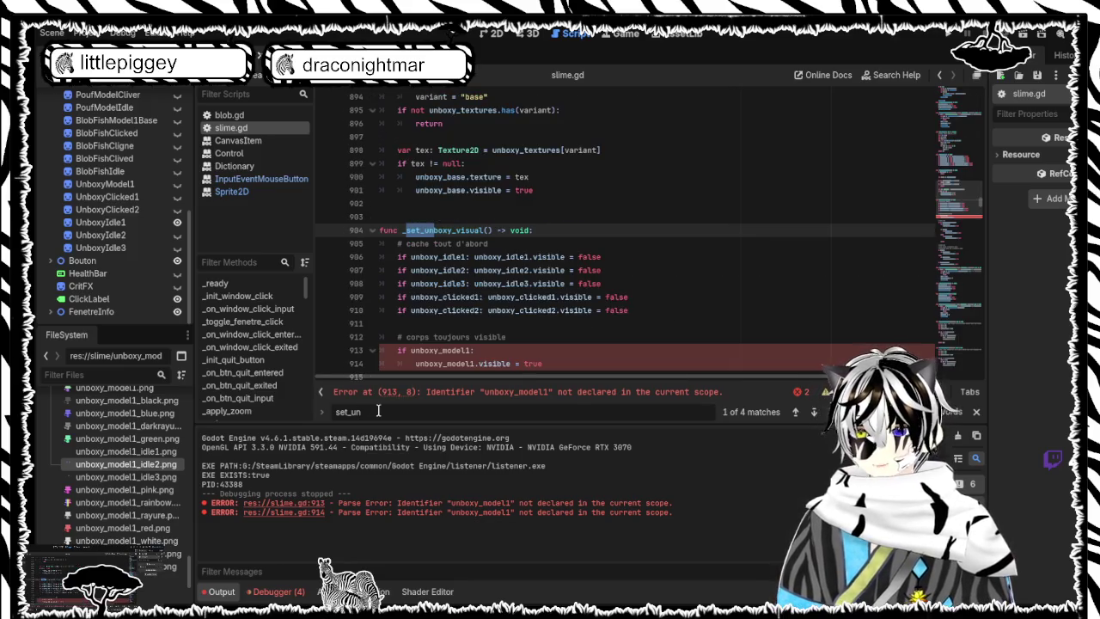
{"action": "scroll", "coordinate": [617, 297], "scroll_direction": "down", "scroll_amount": 10}
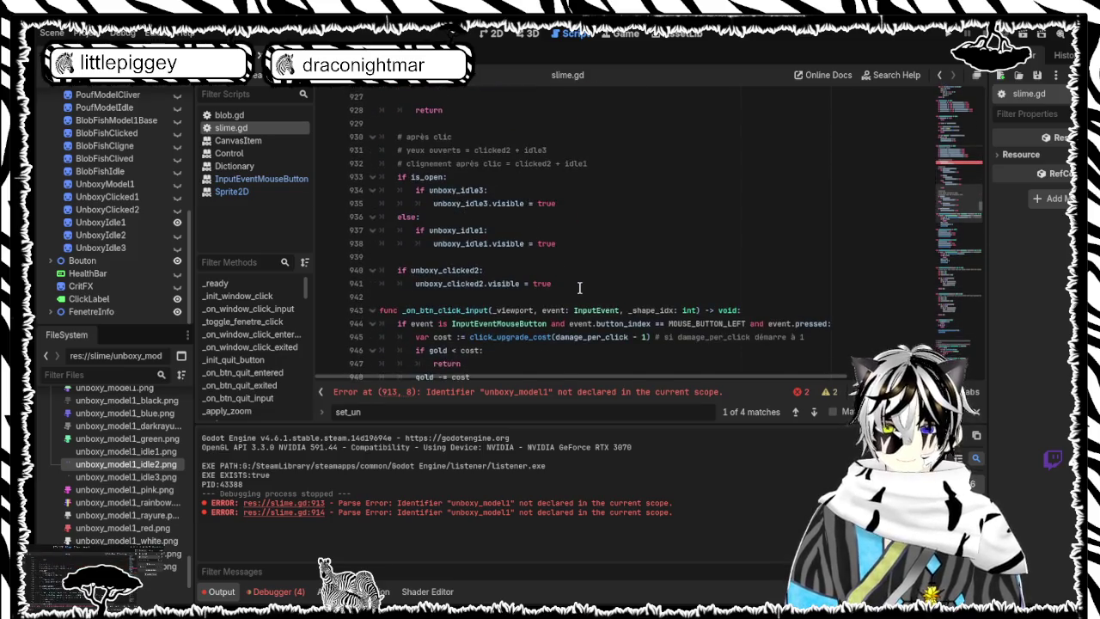
Step: Paste the null-checked version over the old _set_unboxy_visual function and save slime.gd
{"action": "mouse_move", "coordinate": [580, 287]}
{"action": "left_mouse_down"}
{"action": "mouse_move", "coordinate": [481, 181]}
{"action": "mouse_move", "coordinate": [382, 150]}
{"action": "left_mouse_up"}
{"action": "scroll", "coordinate": [510, 218], "scroll_direction": "up", "scroll_amount": 4}
{"action": "scroll", "coordinate": [509, 220], "scroll_direction": "up", "scroll_amount": 5}
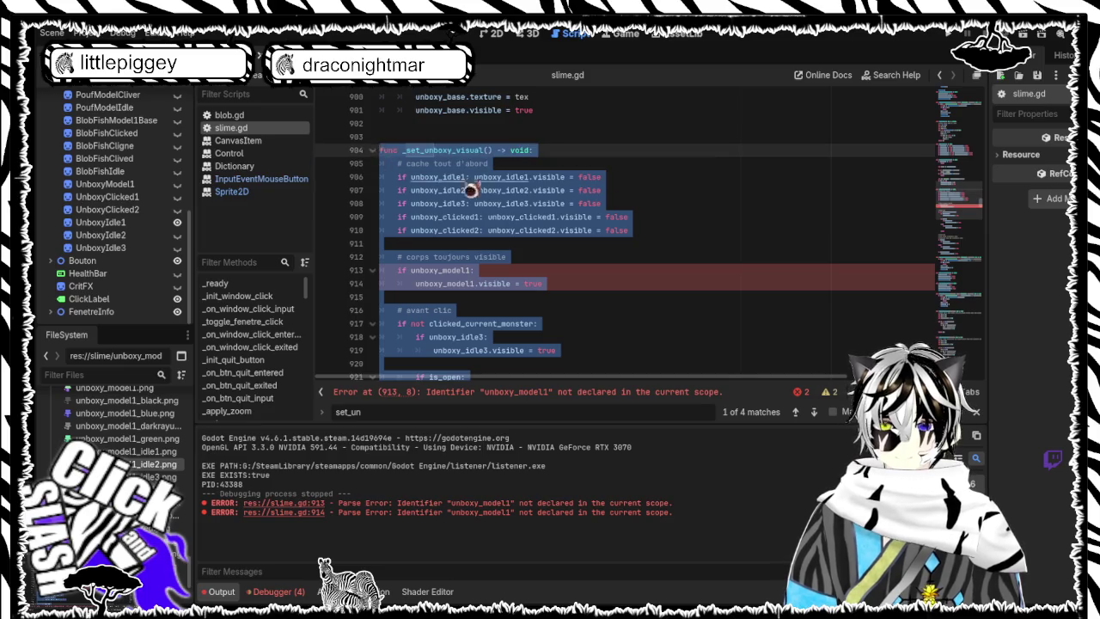
{"action": "key", "text": "ctrl+v"}
{"action": "key", "text": "ctrl+s"}
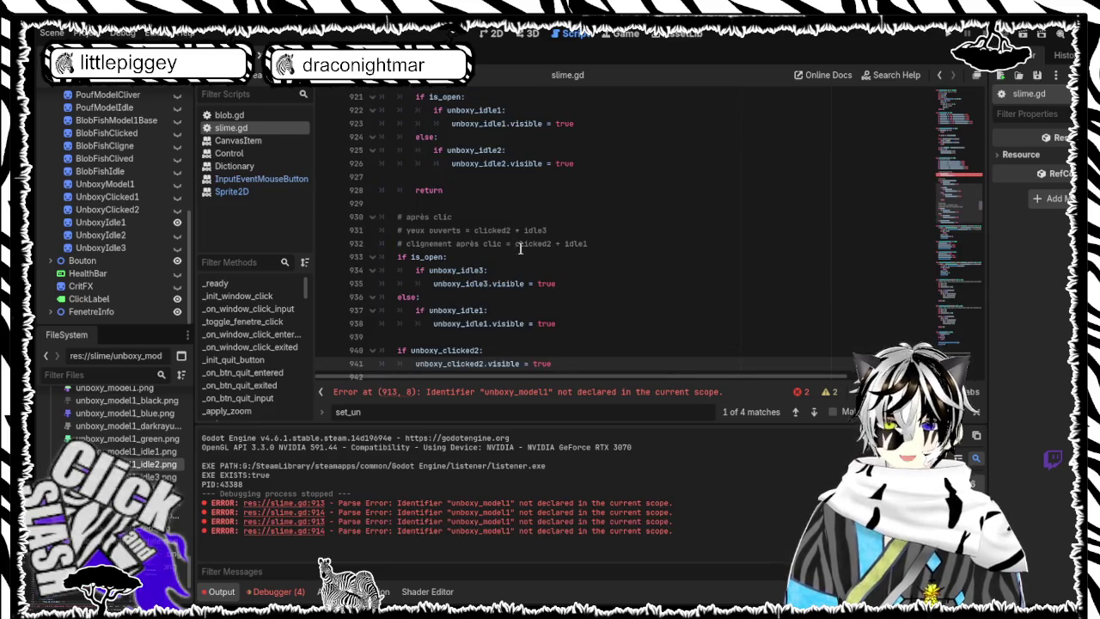
Step: Undo the last edit and clear the selection inside the function
{"action": "scroll", "coordinate": [494, 246], "scroll_direction": "up", "scroll_amount": 9}
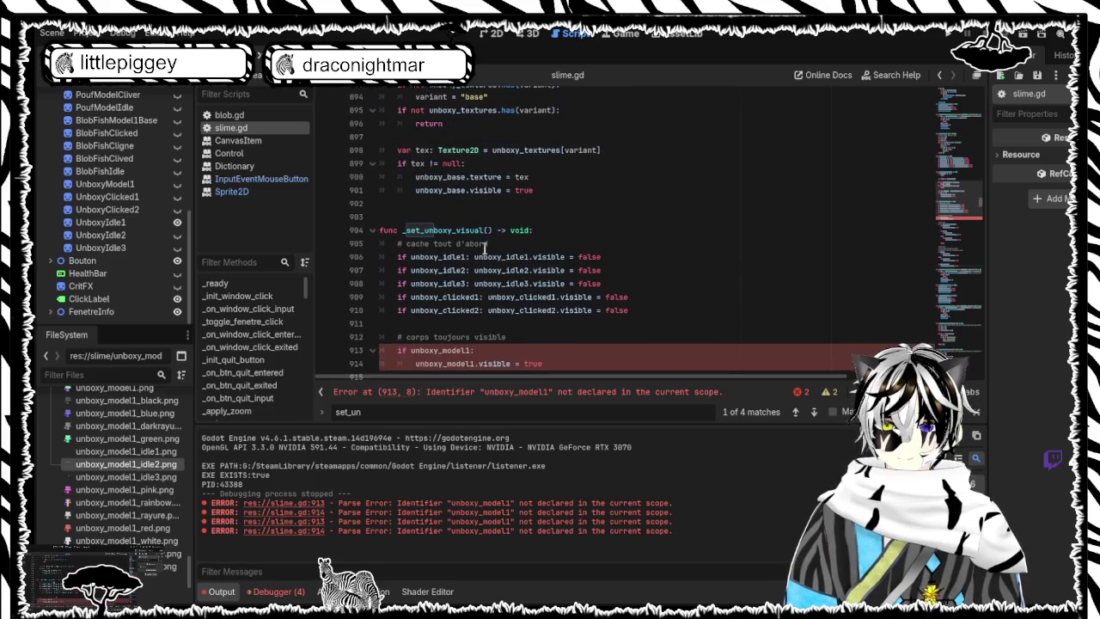
{"action": "key", "text": "ctrl+z"}
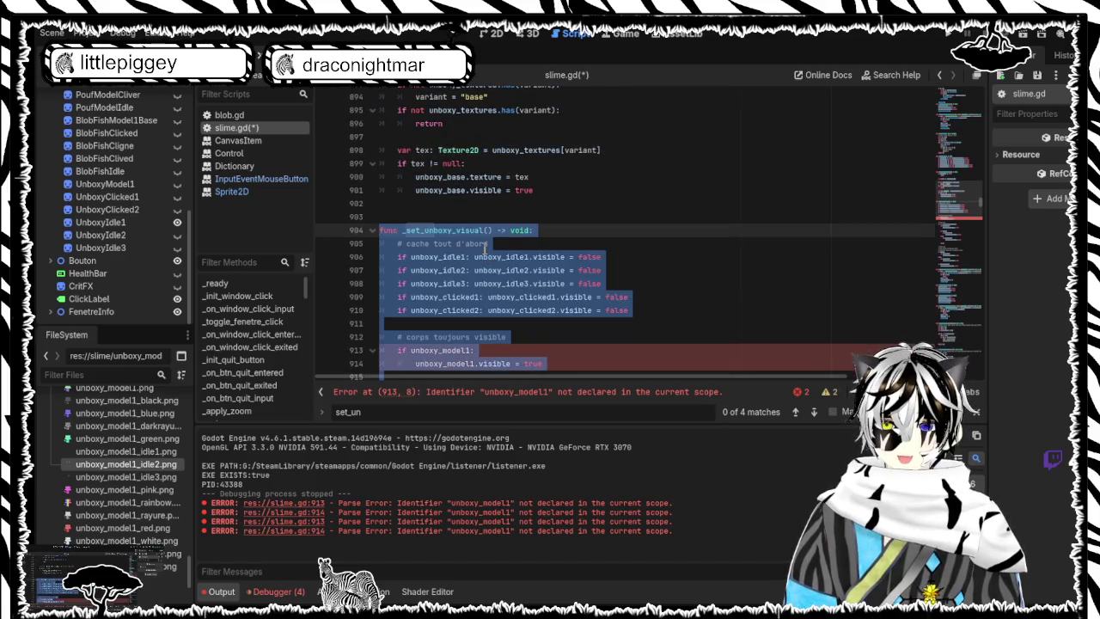
{"action": "scroll", "coordinate": [519, 249], "scroll_direction": "down", "scroll_amount": 6}
{"action": "left_click", "coordinate": [520, 250]}
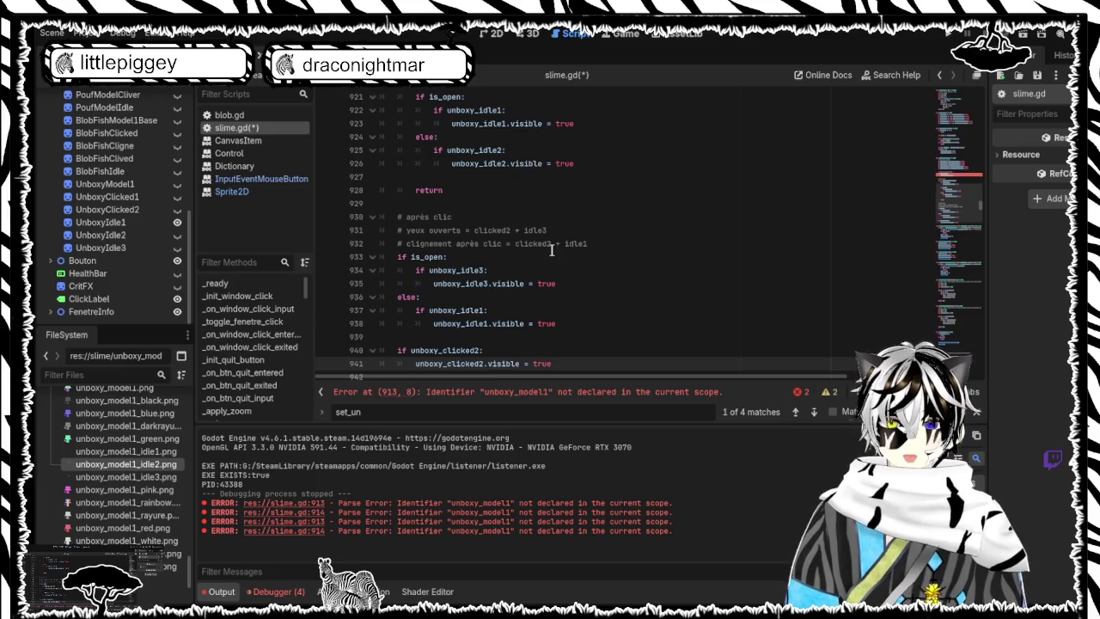
{"action": "scroll", "coordinate": [533, 249], "scroll_direction": "up", "scroll_amount": 2}
{"action": "scroll", "coordinate": [547, 250], "scroll_direction": "up", "scroll_amount": 3}
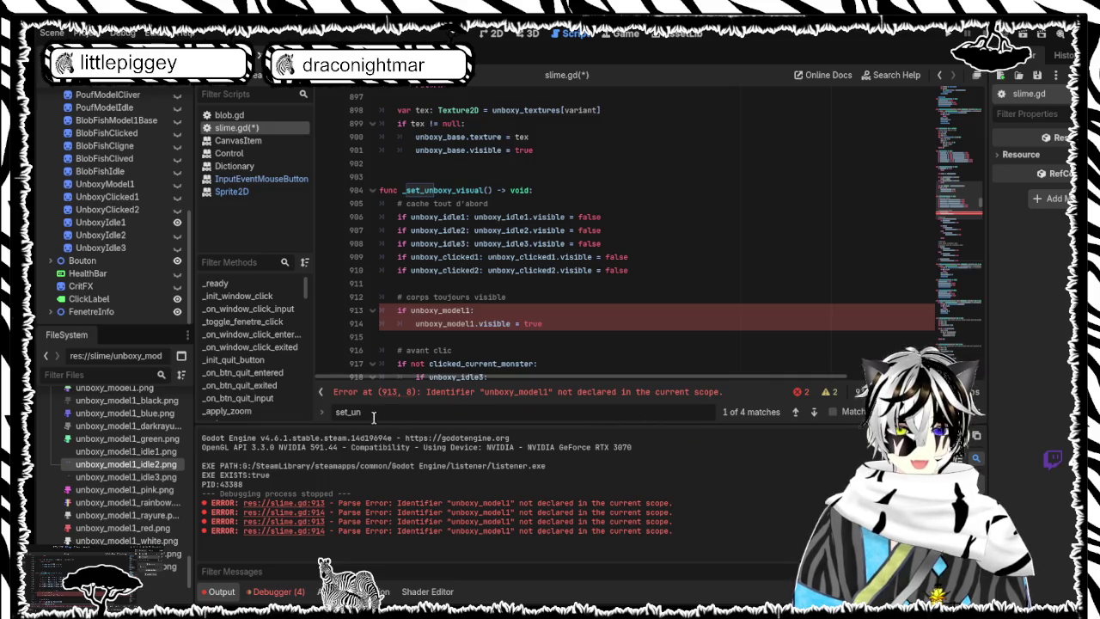
Step: Search 'on_blin' and paste the UNBOXY if-block into _on_blink_timeout before _apply_blink_state()
{"action": "left_click_drag", "start_coordinate": [374, 417], "coordinate": [222, 413]}
{"action": "type", "text": "on_"}
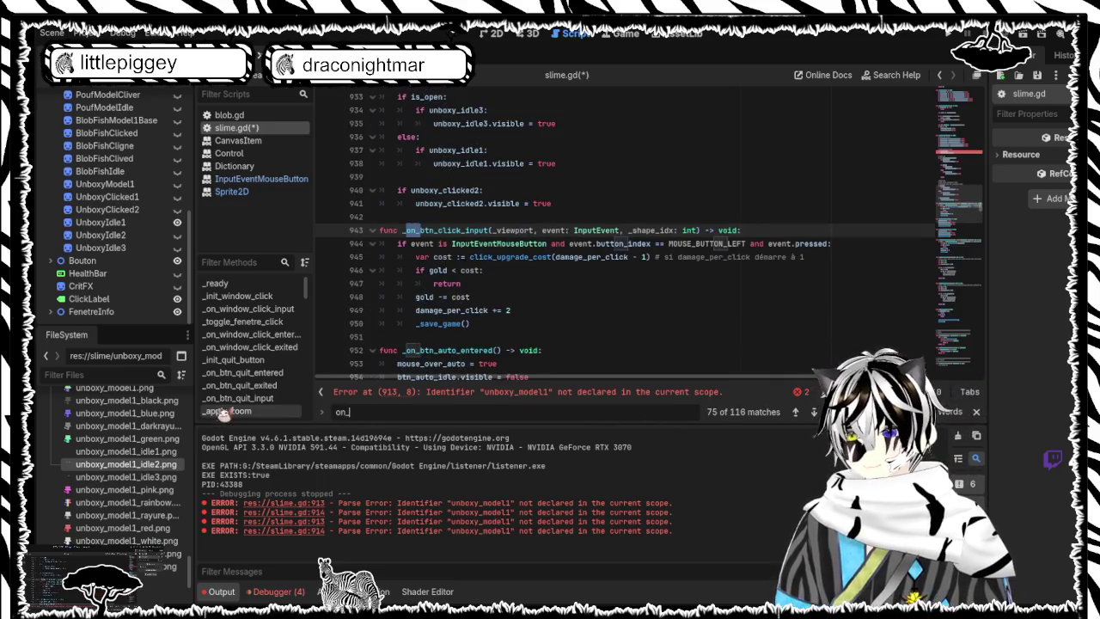
{"action": "type", "text": "blin"}
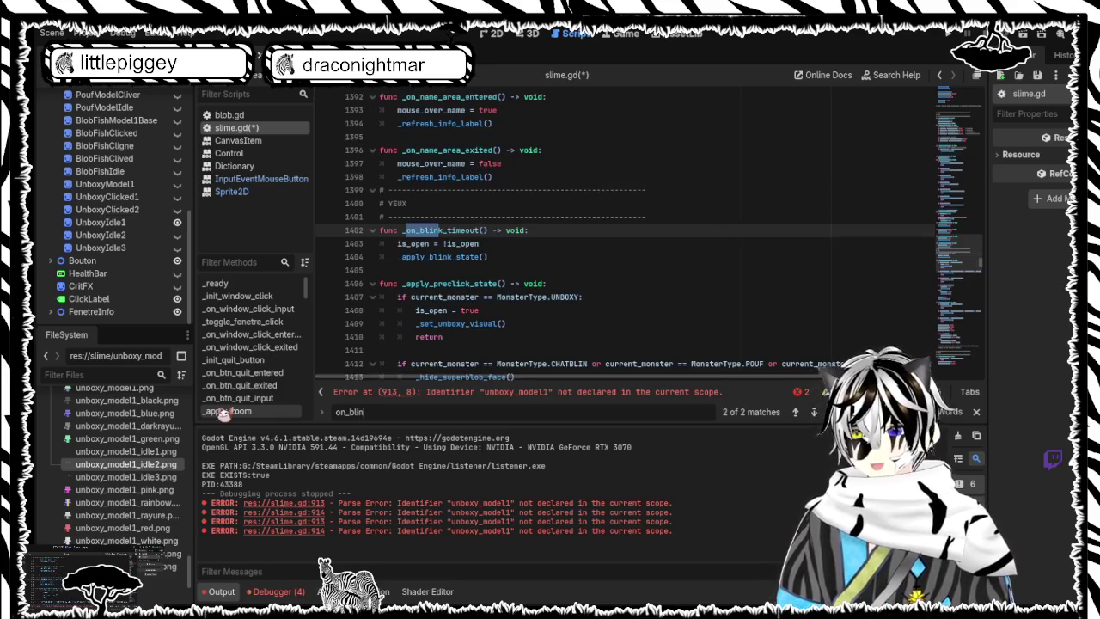
{"action": "left_click", "coordinate": [490, 256]}
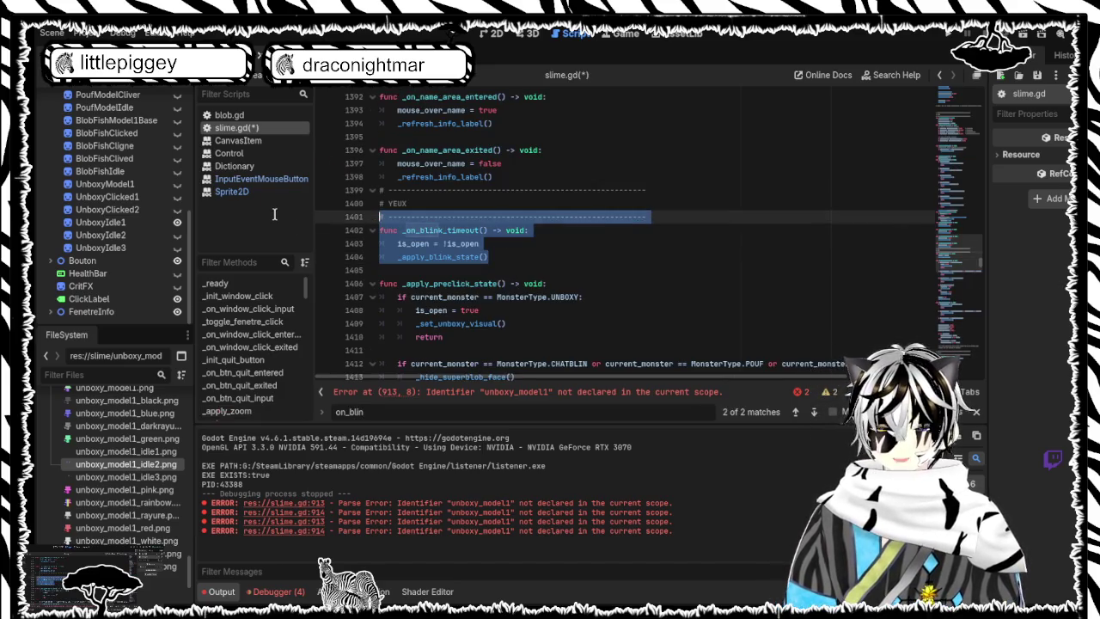
{"action": "type", "text": "func _on_blink_timeout() -> void: \tis_open = !is_open  \tif current_monster == MonsterType.UNBOXY: \t\t_set_unboxy_visual() \t\treturn  \t_apply_blink_state()"}
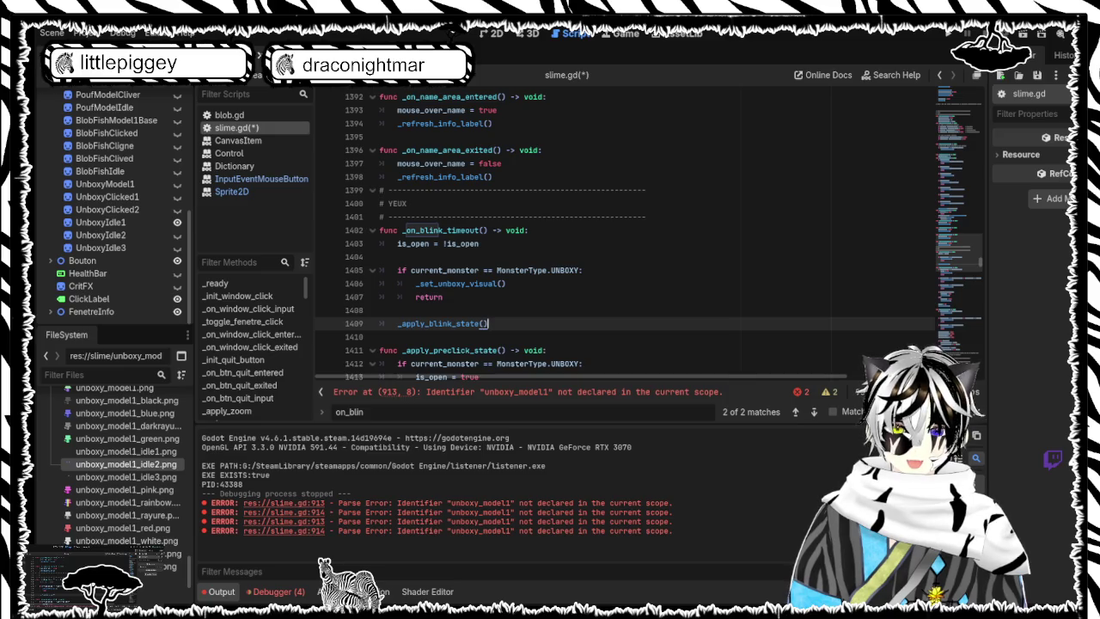
{"action": "left_click", "coordinate": [399, 415]}
{"action": "key", "text": "ctrl+a"}
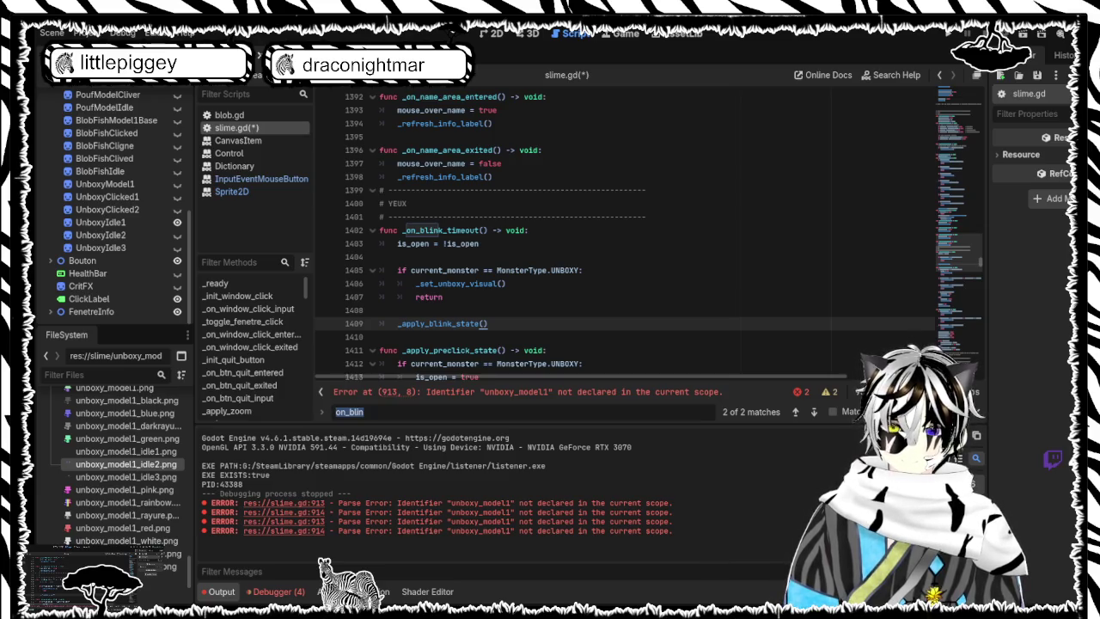
{"action": "scroll", "coordinate": [533, 310], "scroll_direction": "down", "scroll_amount": 2}
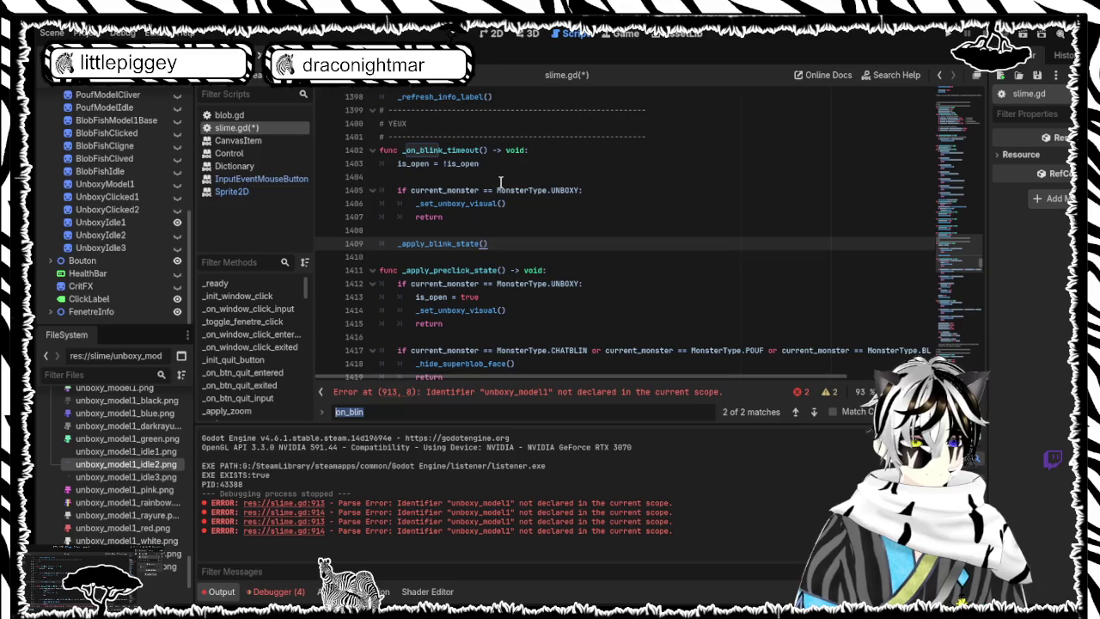
{"action": "scroll", "coordinate": [507, 184], "scroll_direction": "down", "scroll_amount": 6}
{"action": "scroll", "coordinate": [524, 187], "scroll_direction": "up", "scroll_amount": 12}
{"action": "scroll", "coordinate": [533, 194], "scroll_direction": "up", "scroll_amount": 15}
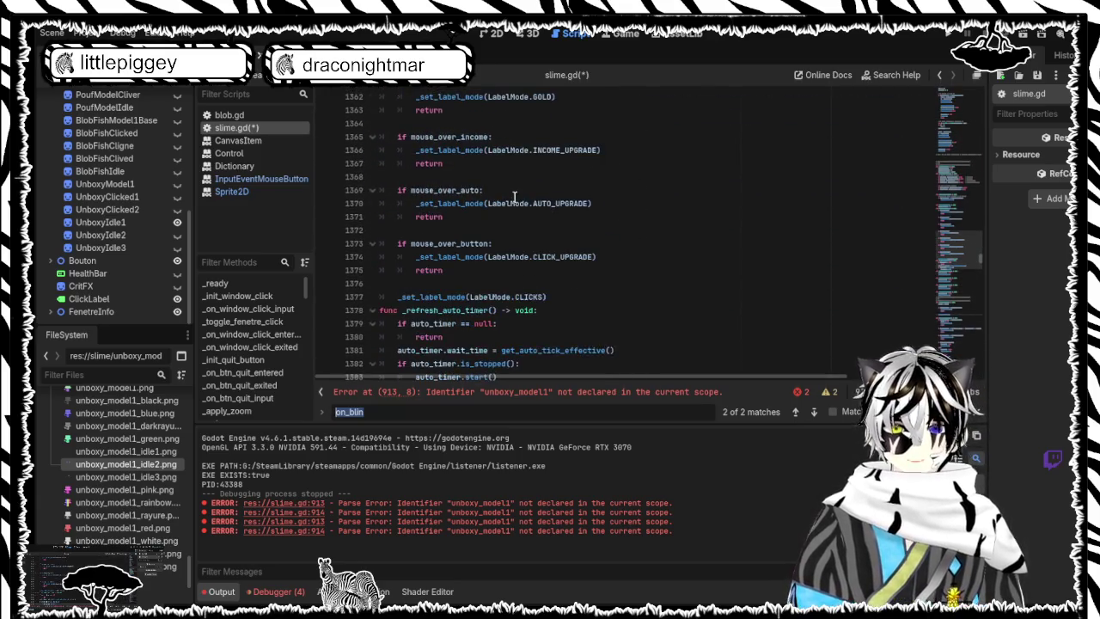
{"action": "scroll", "coordinate": [515, 198], "scroll_direction": "up", "scroll_amount": 1}
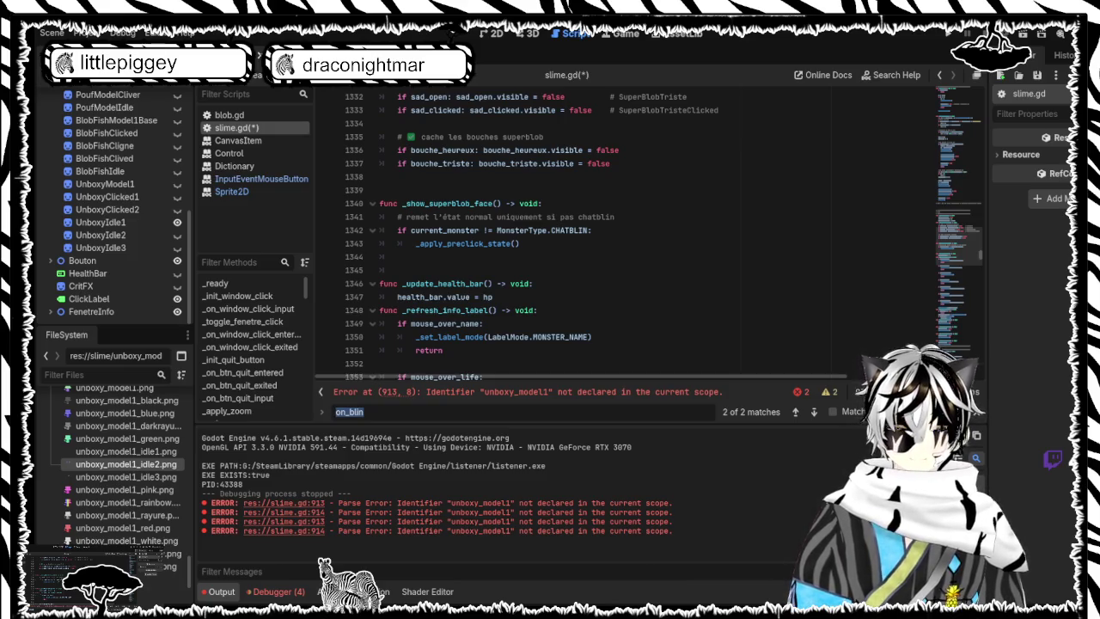
{"action": "scroll", "coordinate": [588, 368], "scroll_direction": "down", "scroll_amount": 7}
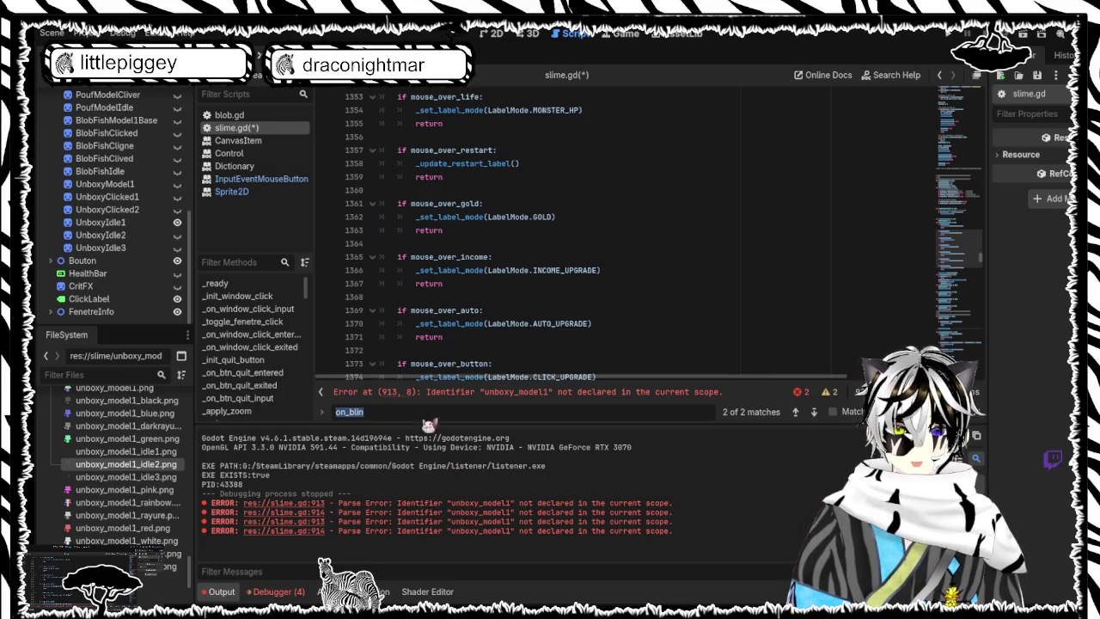
Step: Search 'current_monster == MonsterType.UNBOXY:' and step to the UNBOXY block in _apply_preclick_state
{"action": "type", "text": "f current_monster == MonsterType.UNBOXY:"}
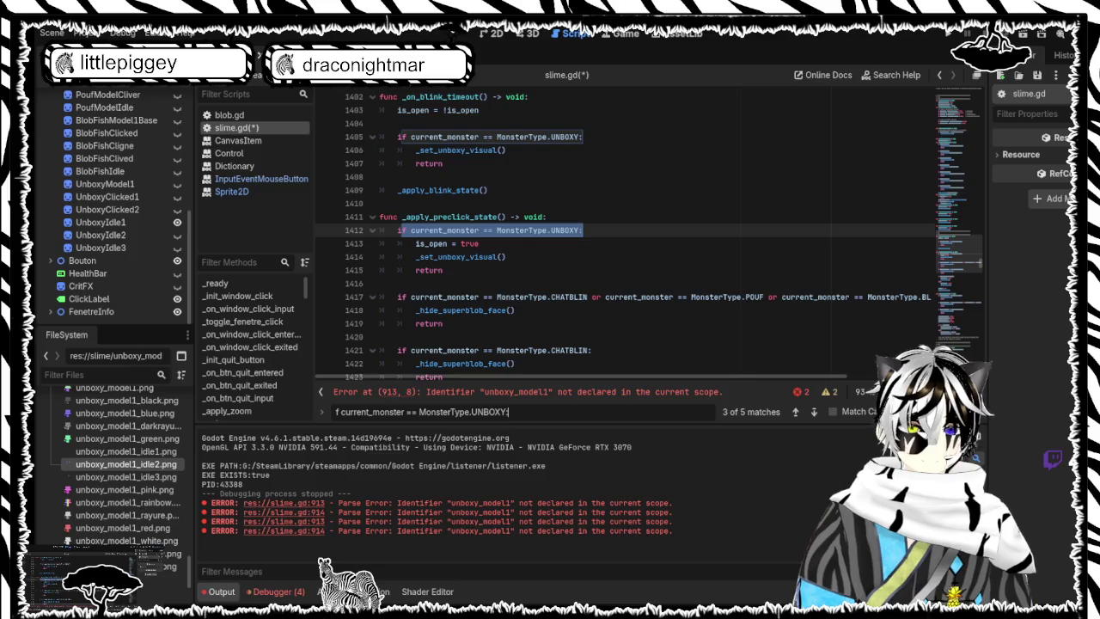
{"action": "scroll", "coordinate": [611, 263], "scroll_direction": "down", "scroll_amount": 6}
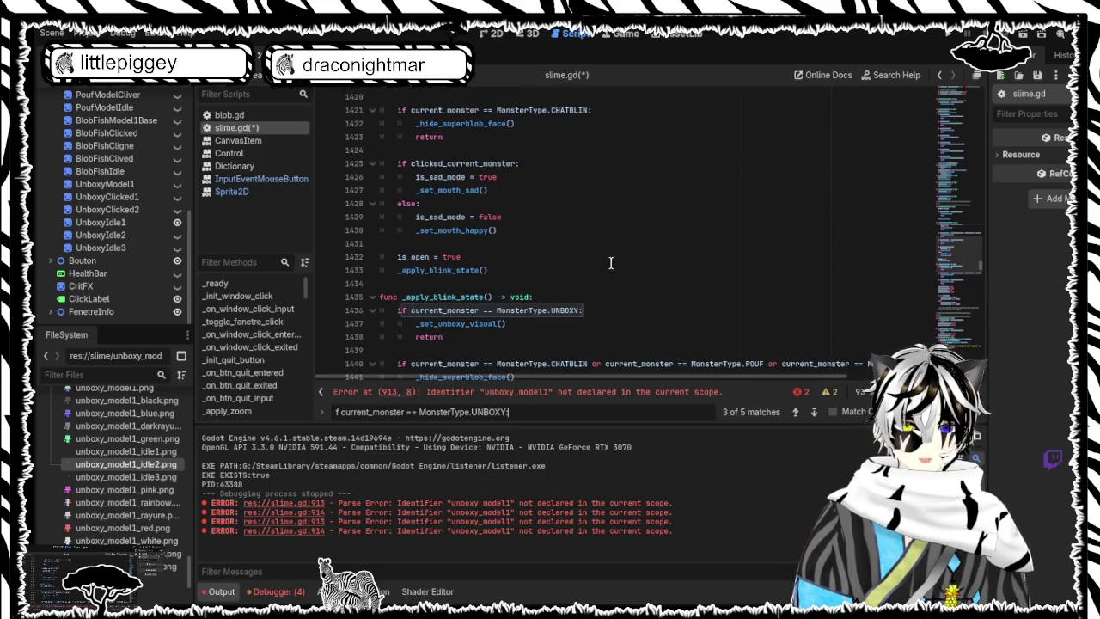
{"action": "scroll", "coordinate": [611, 263], "scroll_direction": "down", "scroll_amount": 2}
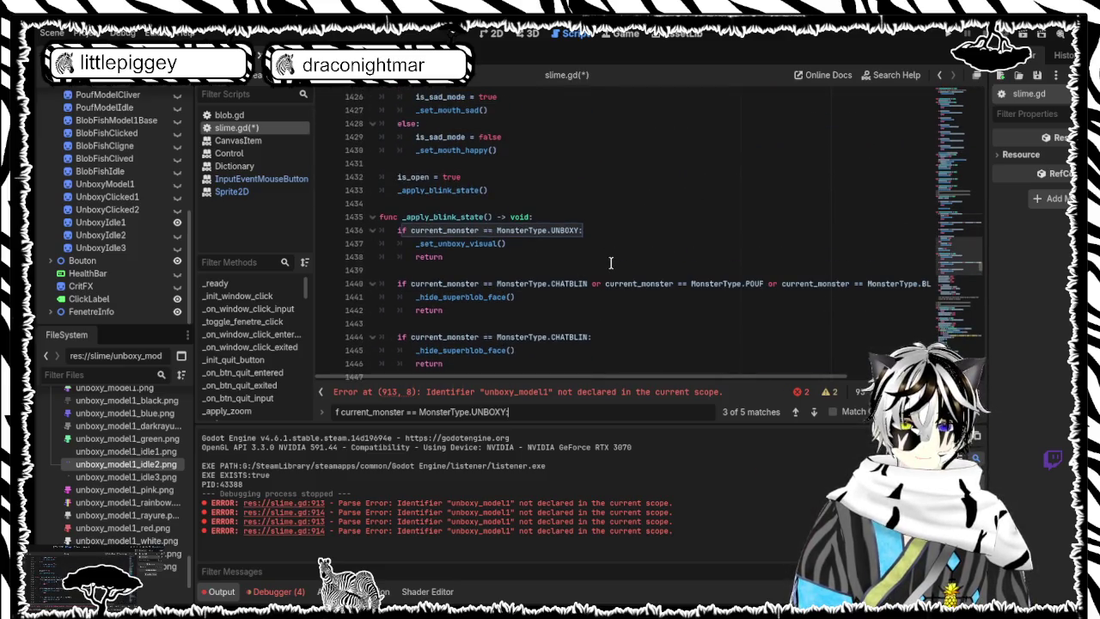
{"action": "key", "text": "shift+Return"}
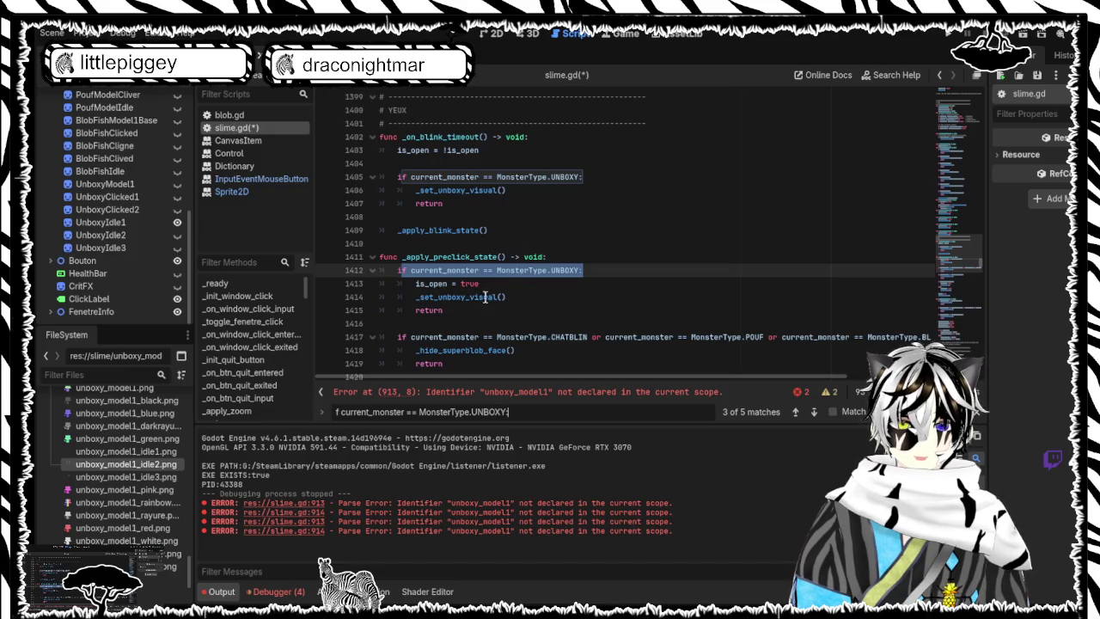
{"action": "key", "text": "Return"}
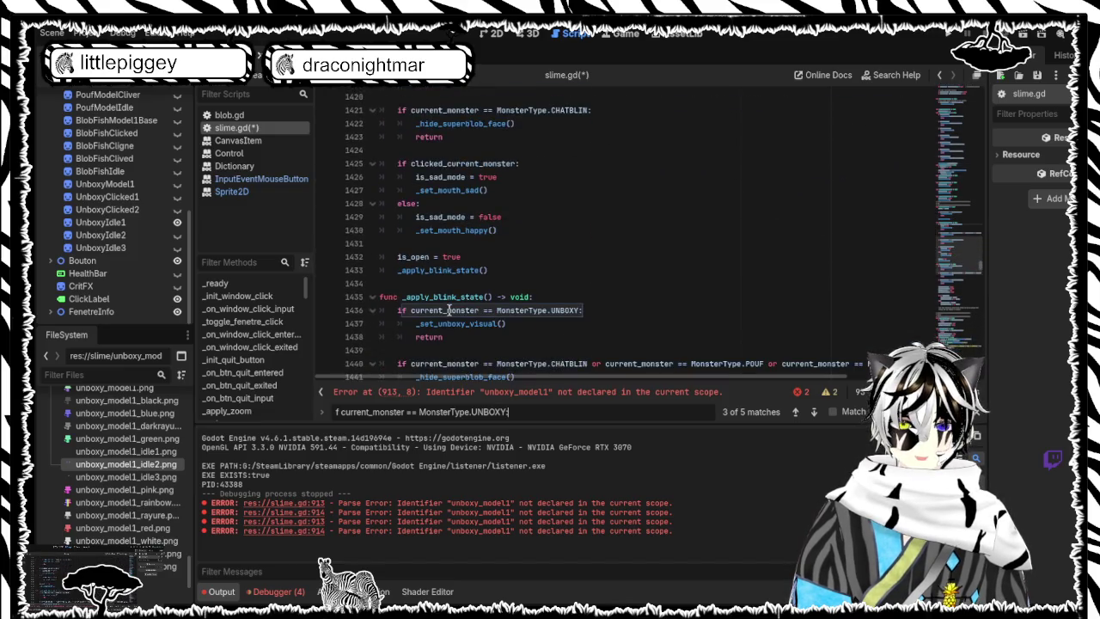
{"action": "key", "text": "shift+Return"}
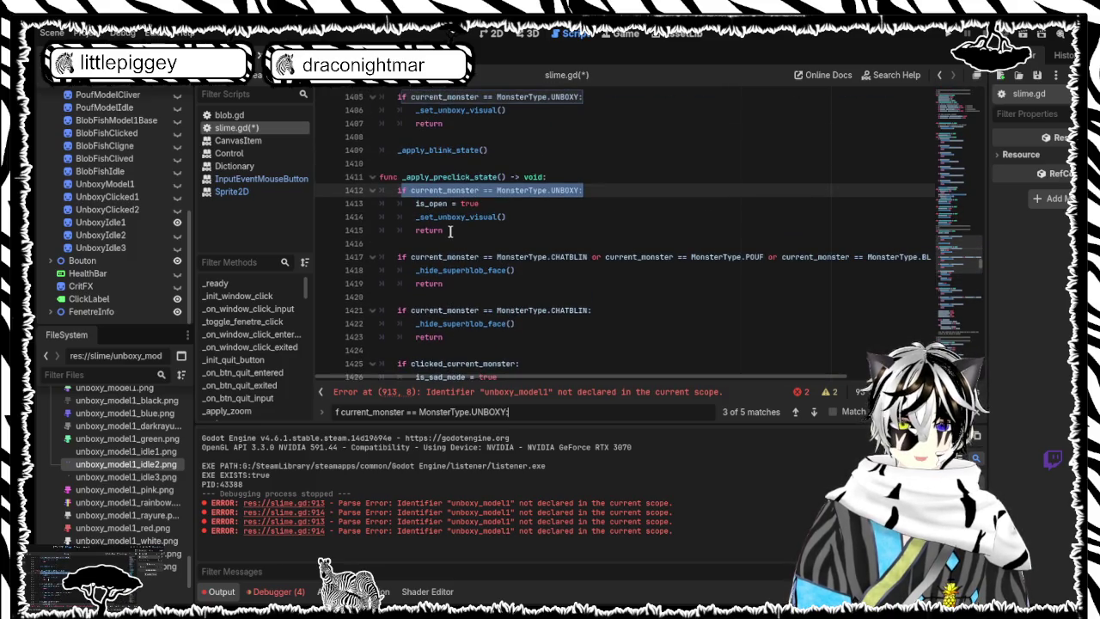
{"action": "left_click_drag", "start_coordinate": [449, 230], "coordinate": [395, 190]}
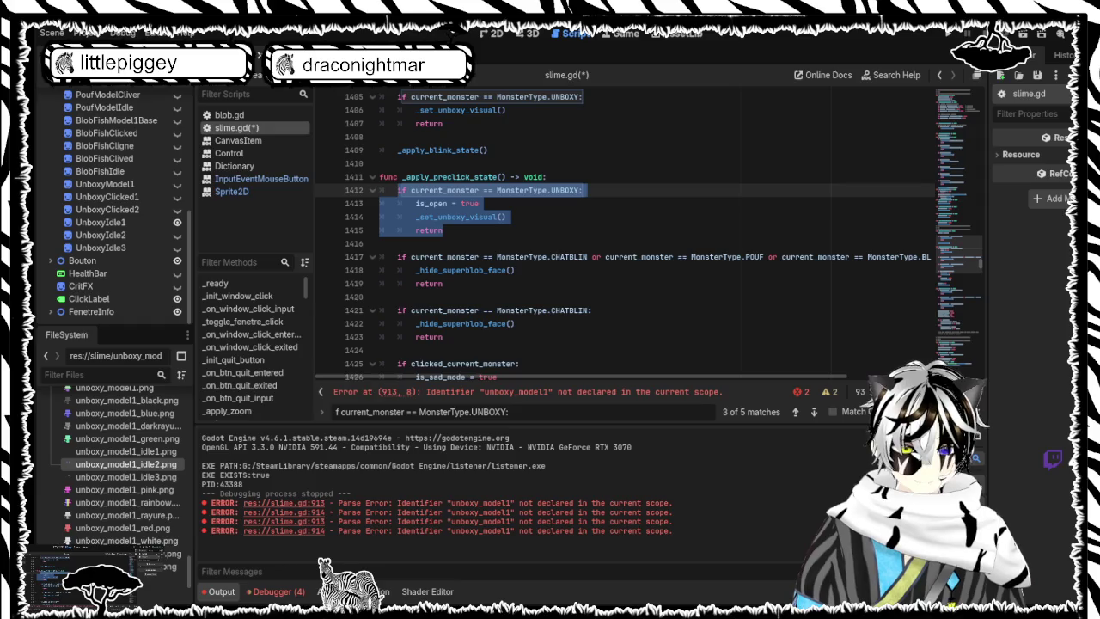
Step: Clear the UNBOXY block selection, select the whole script, and scroll back up the file
{"action": "left_click", "coordinate": [637, 340]}
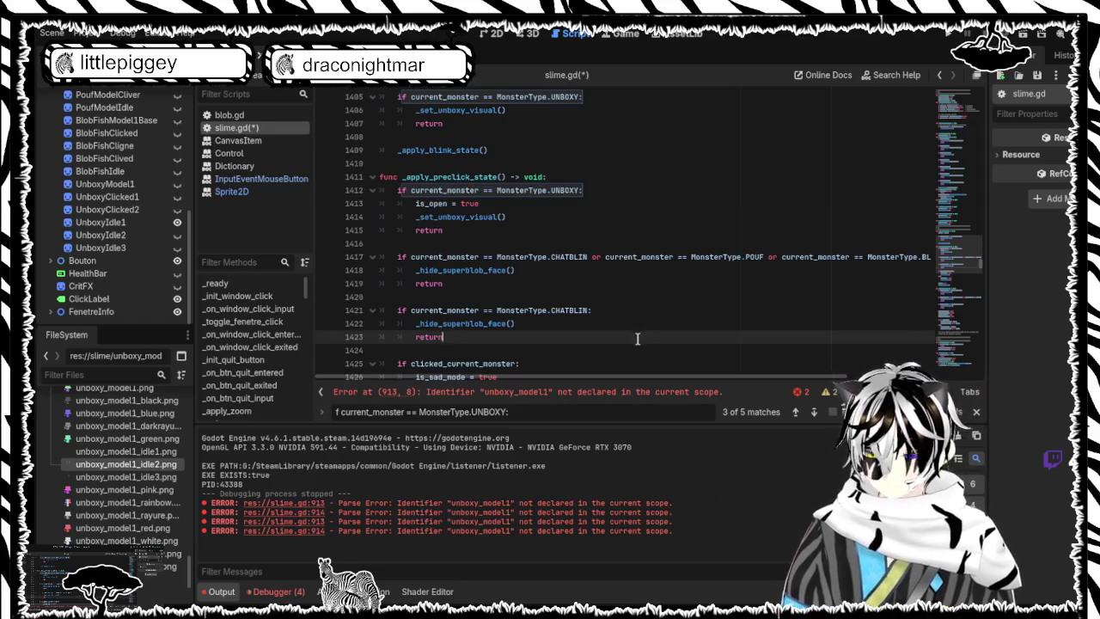
{"action": "key", "text": "ctrl+a"}
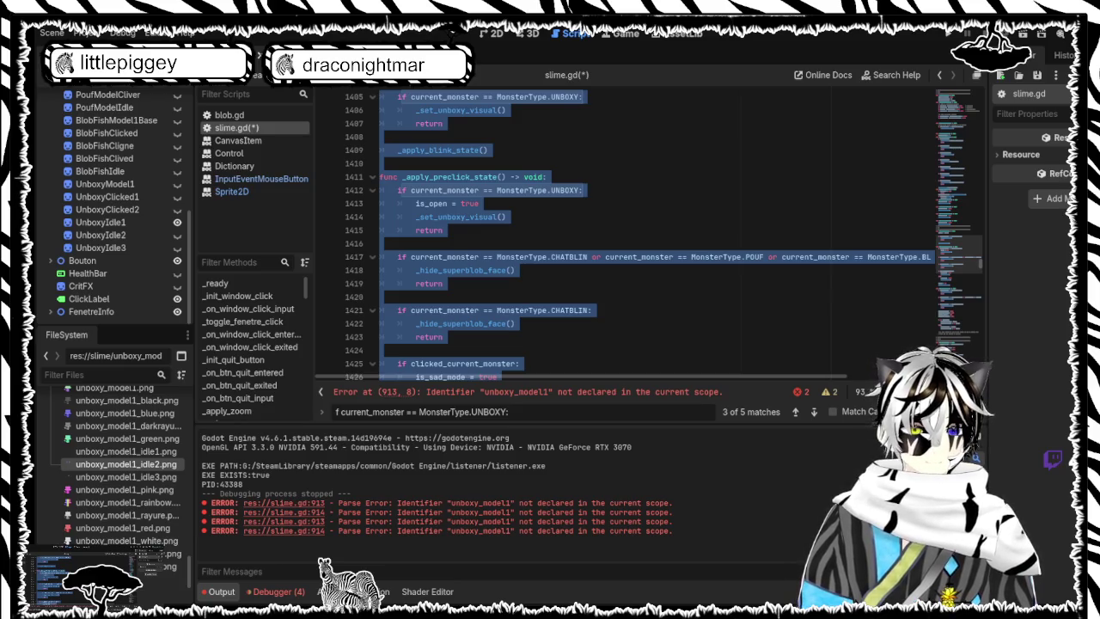
{"action": "left_click_drag", "start_coordinate": [980, 261], "coordinate": [979, 94]}
Step: Join the wrapped unboxy_base lookup, its UnboxyModel1 paths and closing bracket onto line 47
{"action": "scroll", "coordinate": [737, 176], "scroll_direction": "down", "scroll_amount": 6}
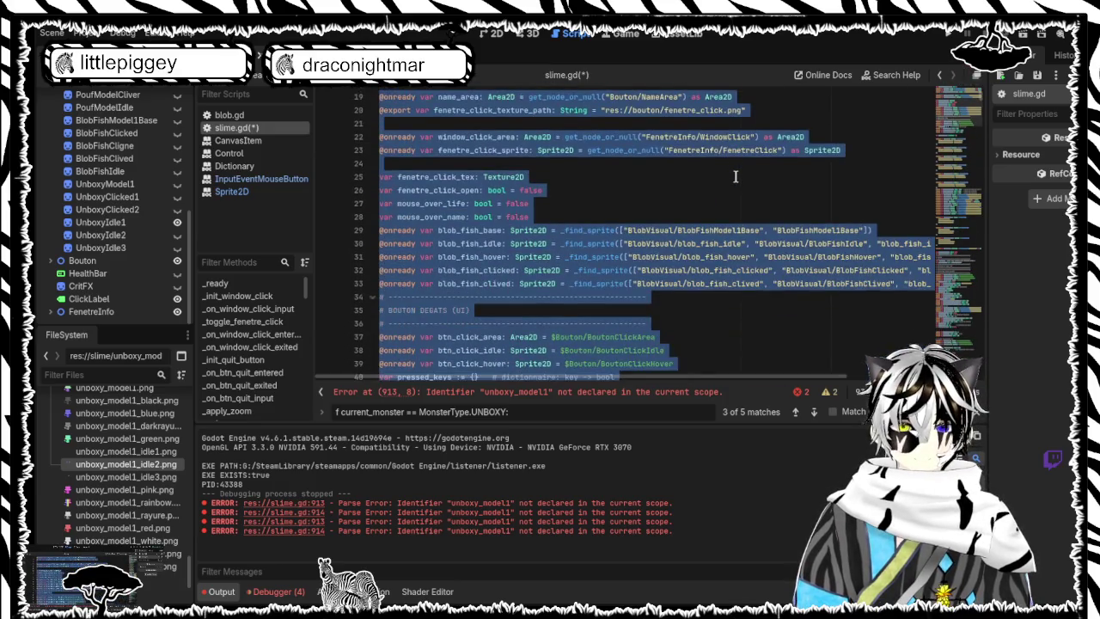
{"action": "scroll", "coordinate": [736, 176], "scroll_direction": "down", "scroll_amount": 7}
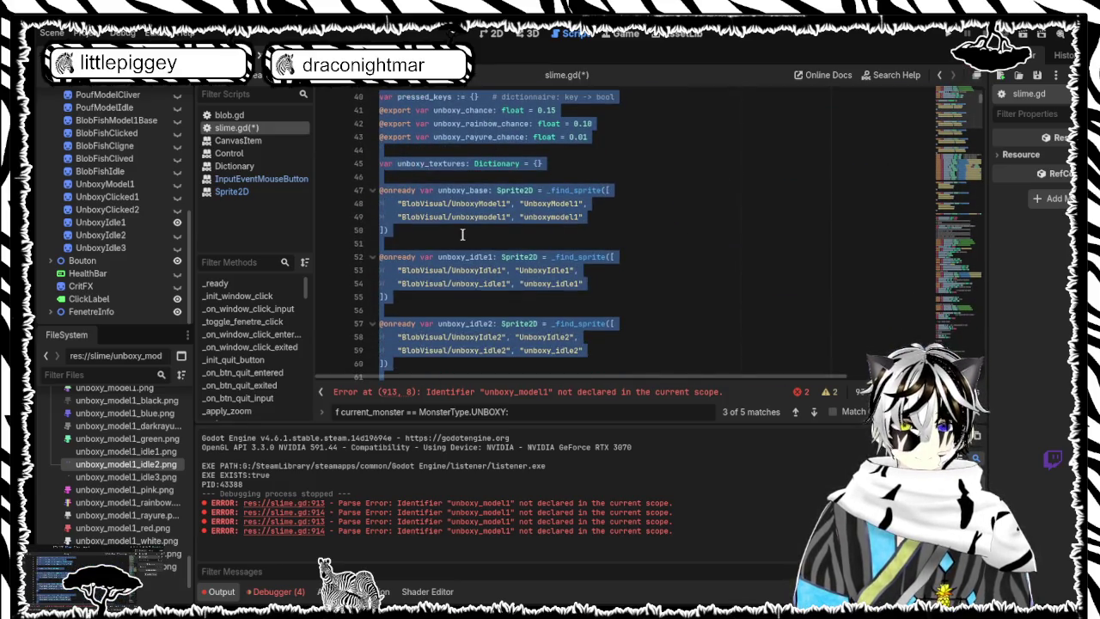
{"action": "left_click", "coordinate": [462, 234]}
{"action": "key", "text": "Return"}
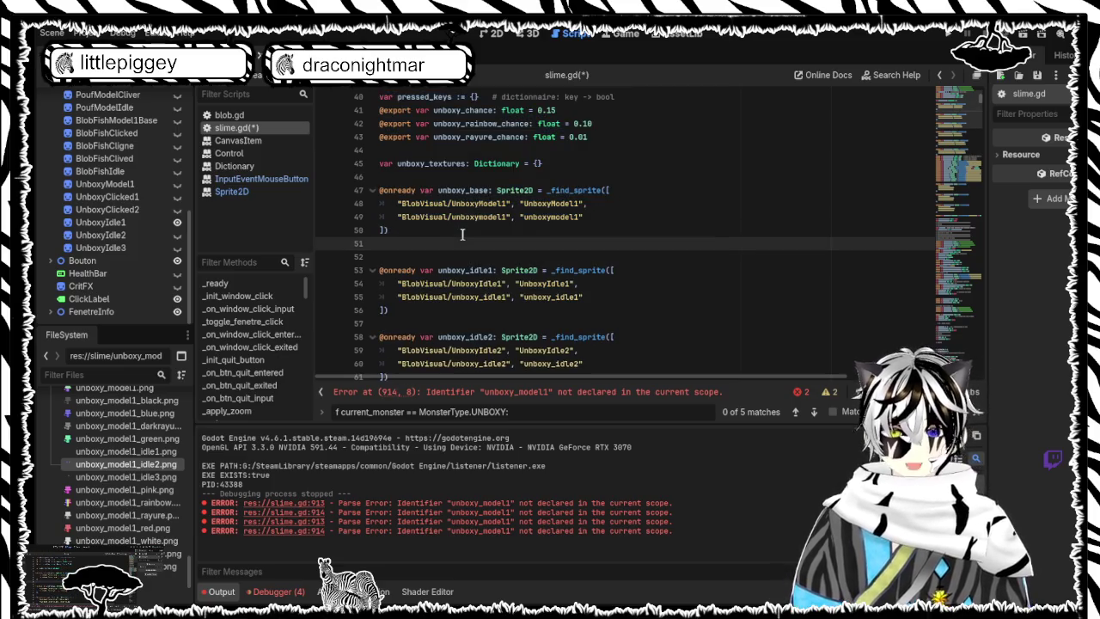
{"action": "key", "text": "BackSpace"}
{"action": "key", "text": "Return"}
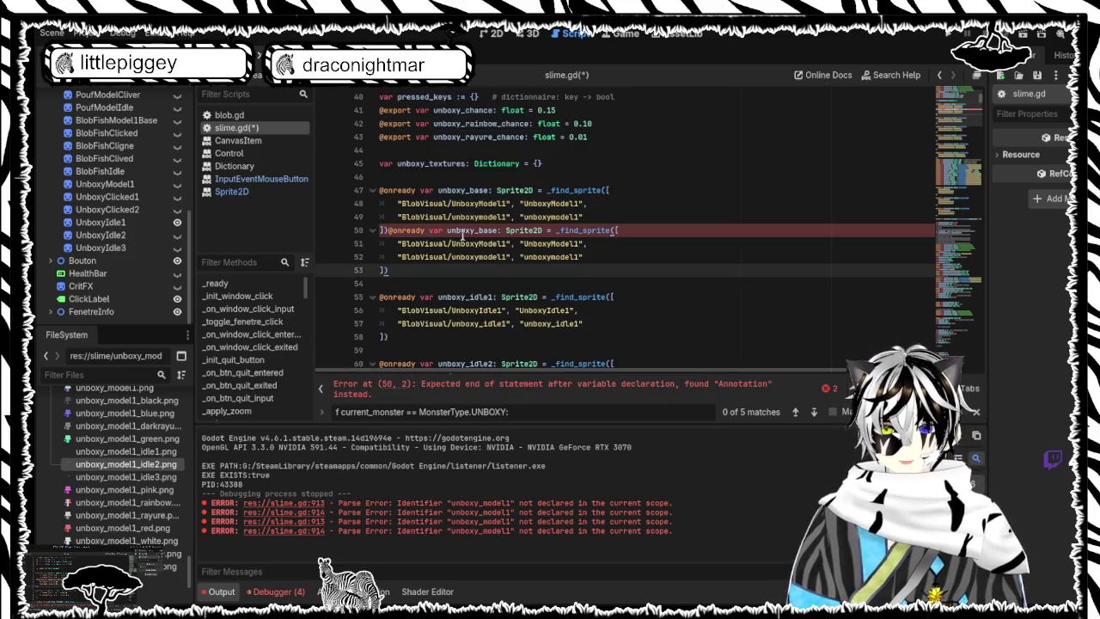
{"action": "key", "text": "BackSpace"}
{"action": "left_click_drag", "start_coordinate": [400, 227], "coordinate": [379, 190]}
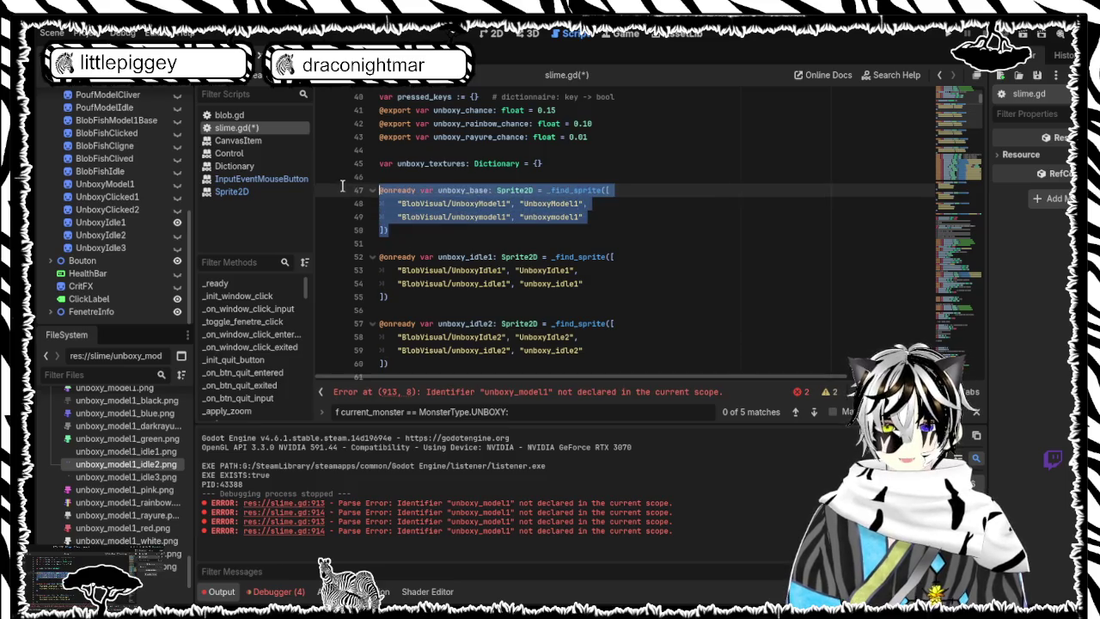
{"action": "left_click", "coordinate": [396, 203]}
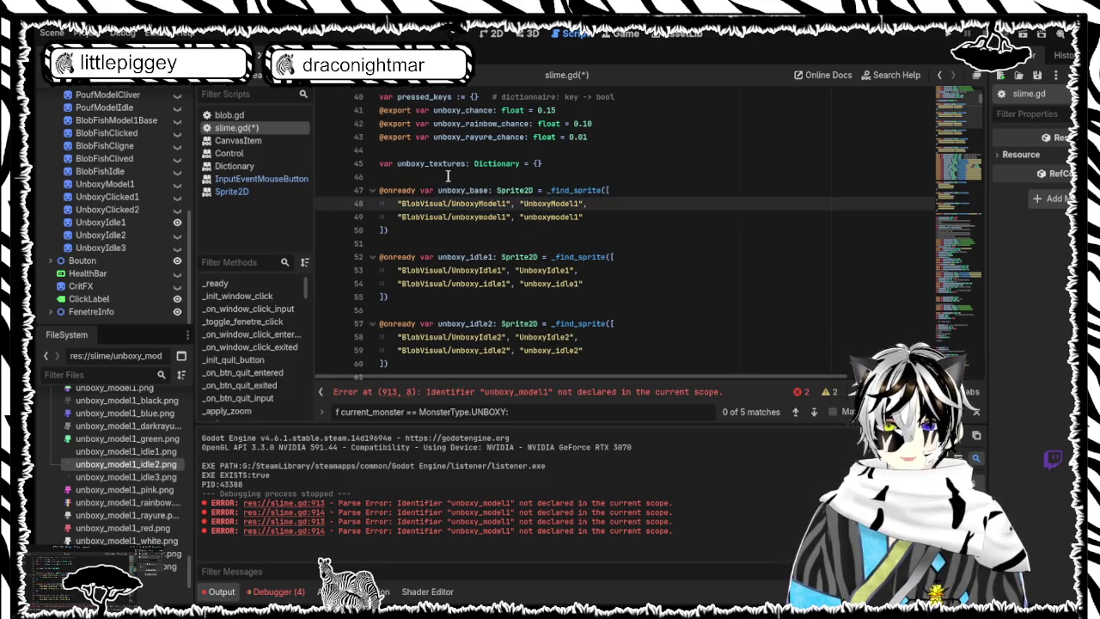
{"action": "key", "text": "BackSpace"}
{"action": "key", "text": "BackSpace"}
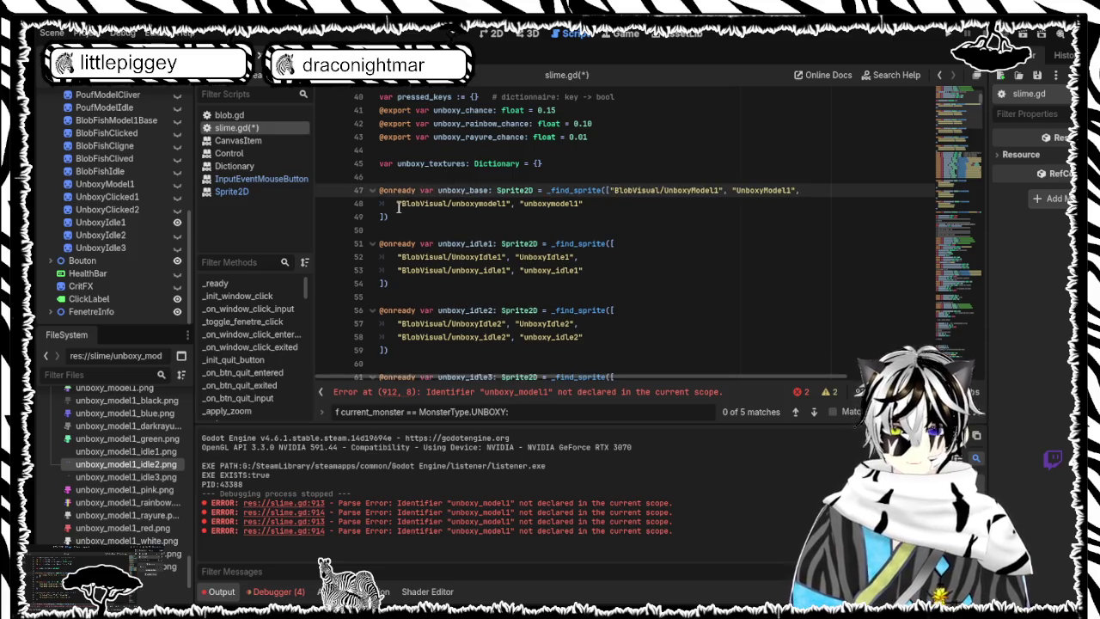
{"action": "left_click", "coordinate": [396, 203]}
{"action": "key", "text": "BackSpace"}
{"action": "key", "text": "BackSpace"}
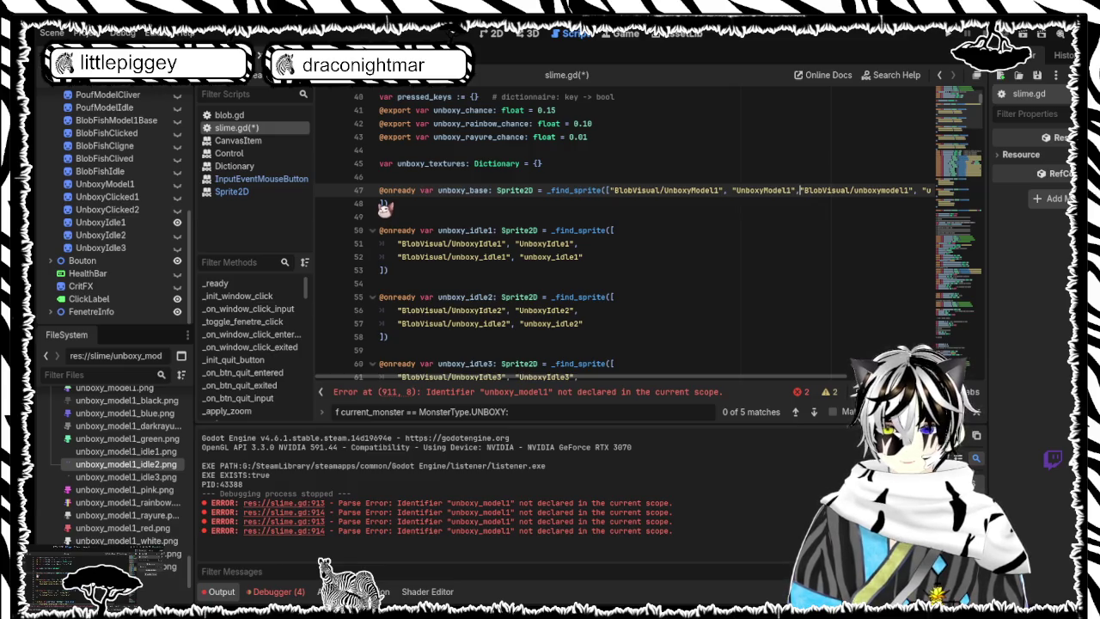
{"action": "left_click", "coordinate": [383, 203]}
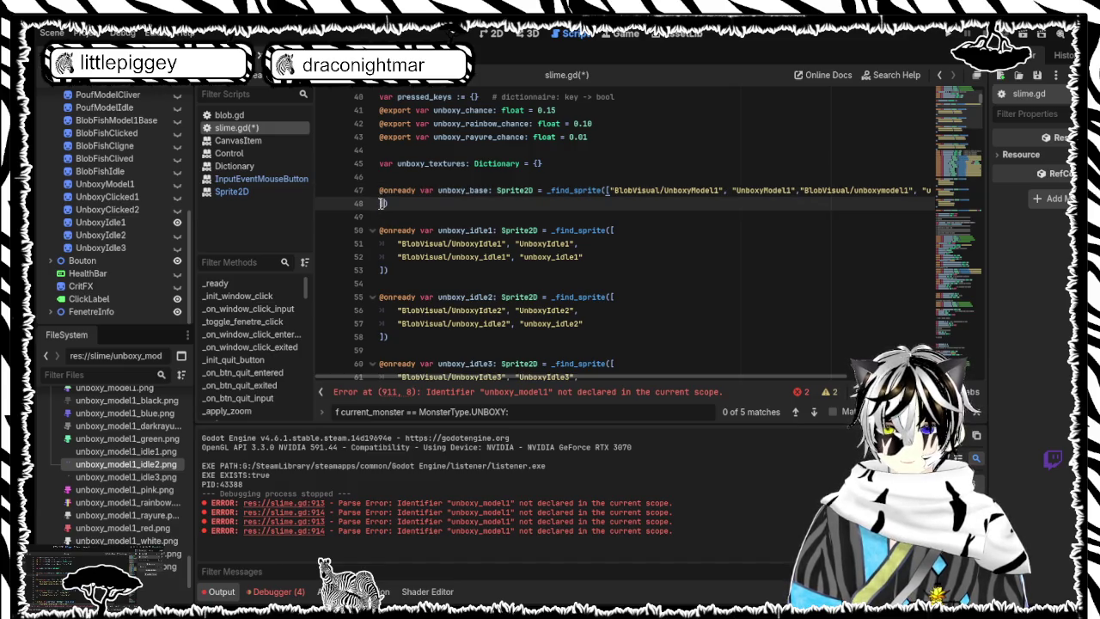
{"action": "key", "text": "BackSpace"}
Step: Join the unboxy_idle1 path lines and closing bracket onto a single line
{"action": "left_click", "coordinate": [413, 244]}
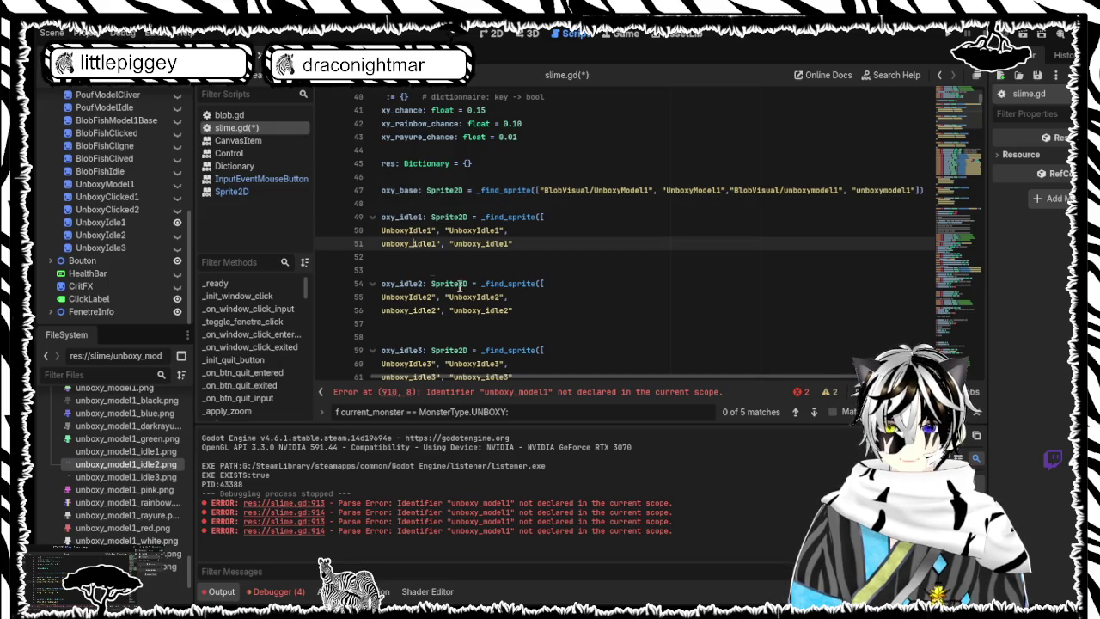
{"action": "key", "text": "Home"}
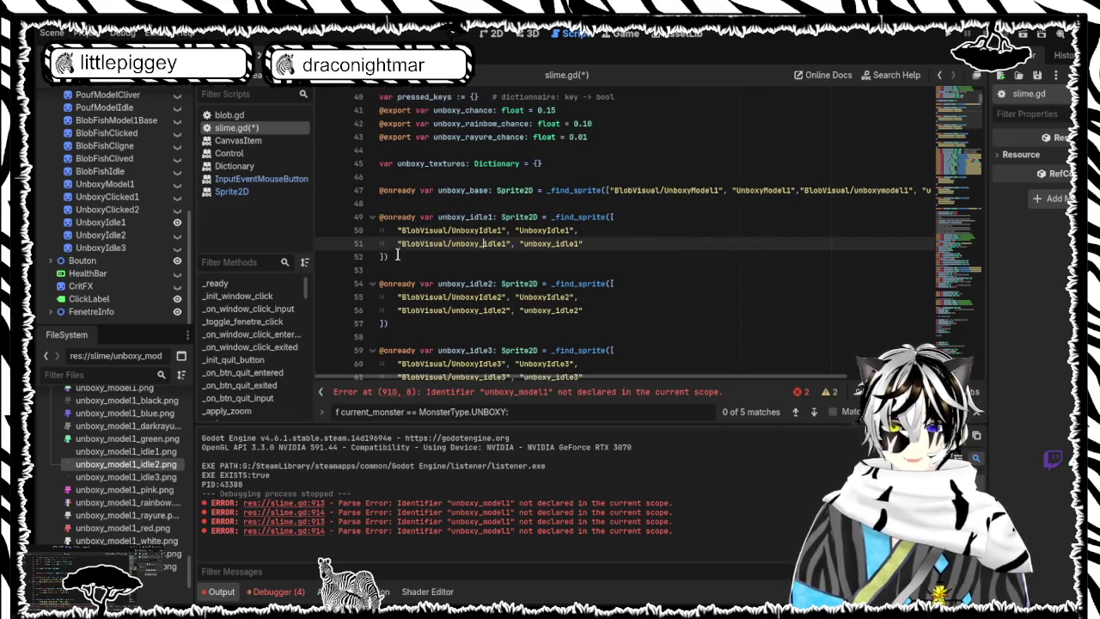
{"action": "key", "text": "BackSpace"}
{"action": "key", "text": "BackSpace"}
{"action": "key", "text": "Home"}
{"action": "key", "text": "BackSpace"}
{"action": "key", "text": "BackSpace"}
{"action": "left_click", "coordinate": [380, 232]}
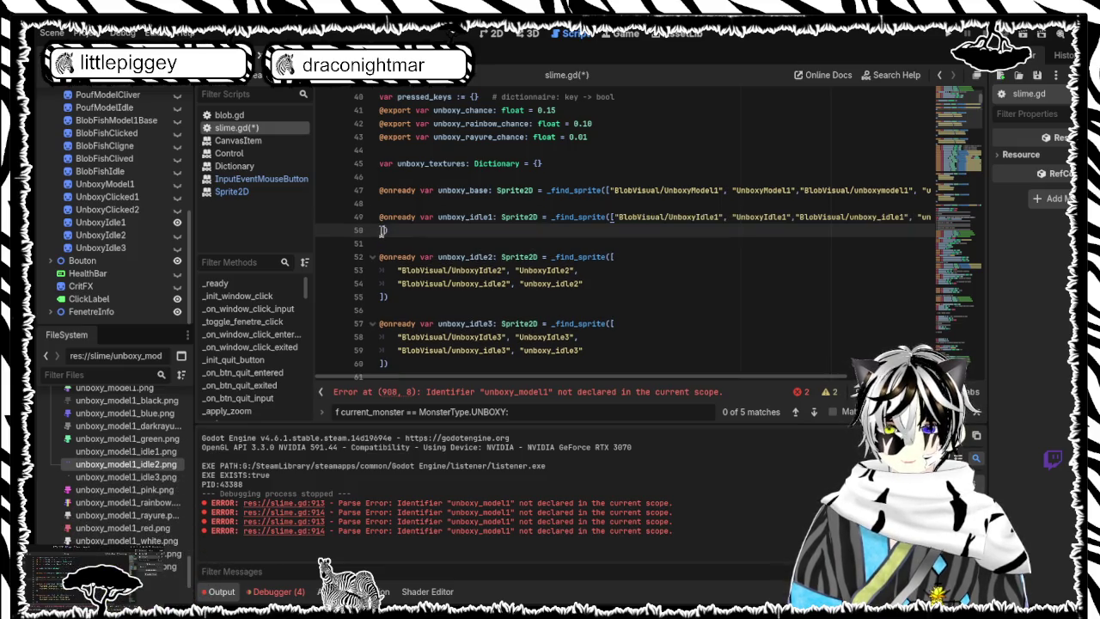
{"action": "key", "text": "Delete"}
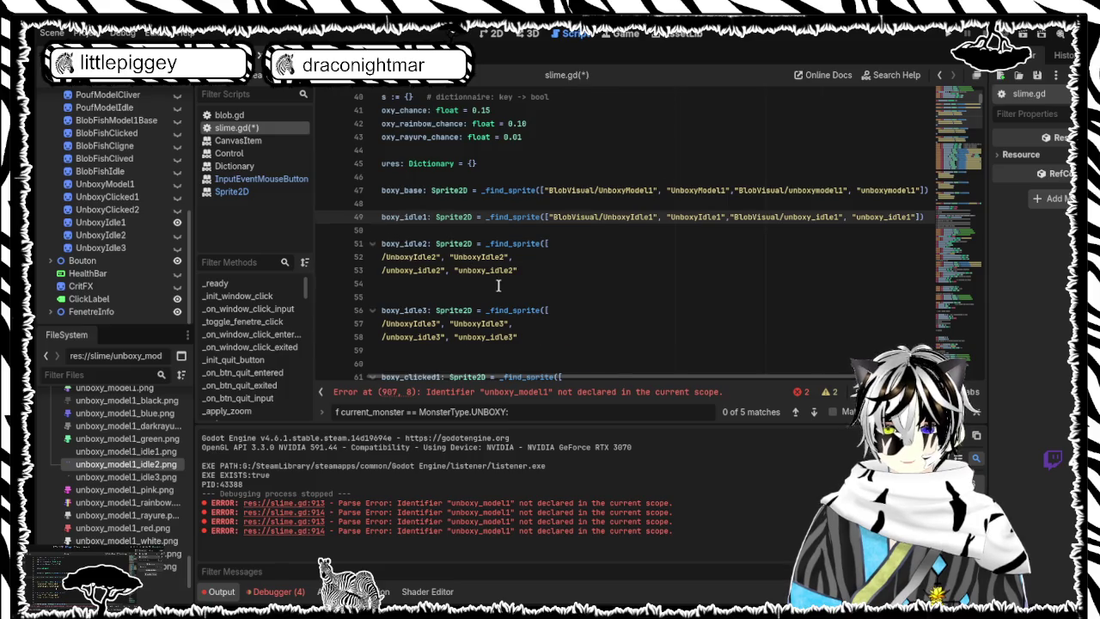
Step: Join both unboxy_idle2 paths and the closing bracket onto line 51
{"action": "left_click", "coordinate": [499, 285]}
{"action": "key", "text": "Up"}
{"action": "key", "text": "Up"}
{"action": "key", "text": "Home"}
{"action": "key", "text": "BackSpace"}
{"action": "key", "text": "BackSpace"}
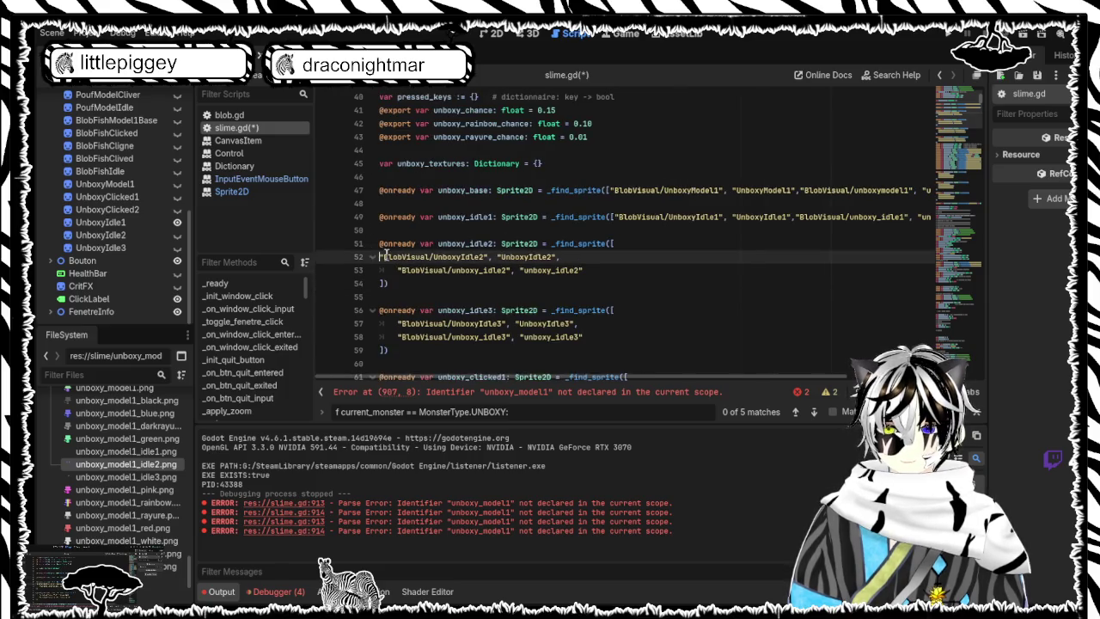
{"action": "left_click", "coordinate": [397, 257]}
{"action": "key", "text": "BackSpace"}
{"action": "key", "text": "BackSpace"}
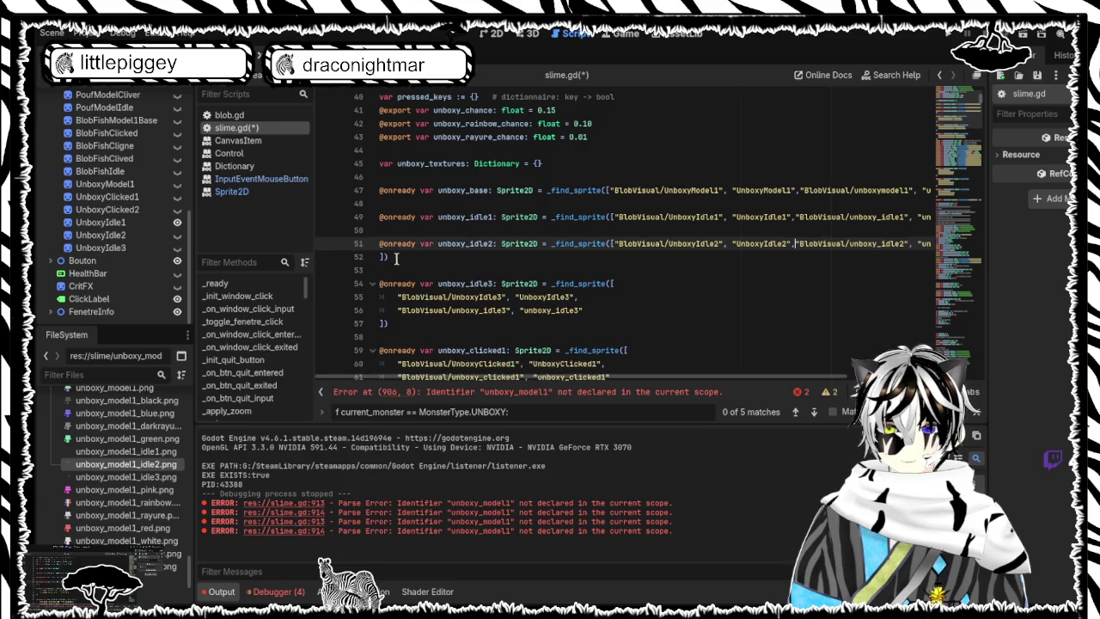
{"action": "left_click", "coordinate": [379, 256]}
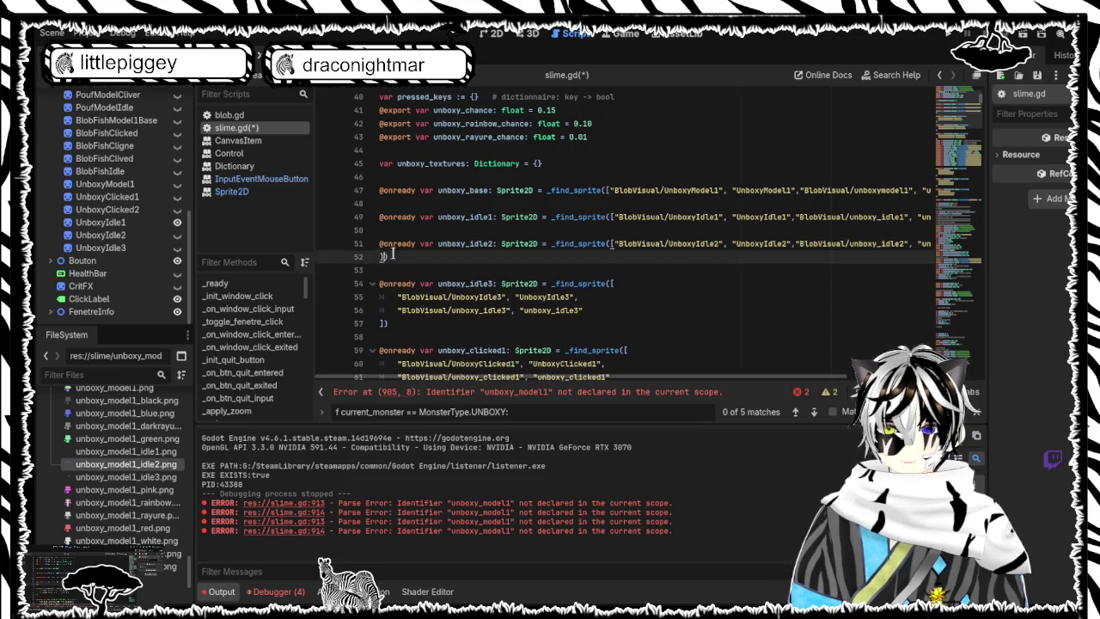
{"action": "key", "text": "BackSpace"}
Step: Join the two unboxy_idle3 paths onto line 53
{"action": "left_click", "coordinate": [448, 284]}
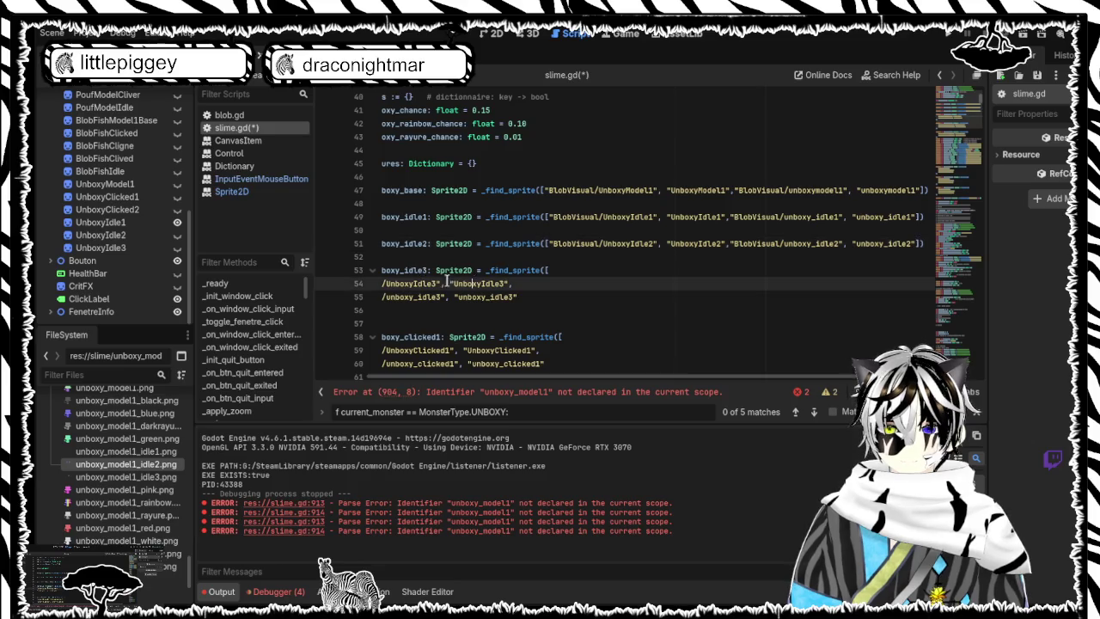
{"action": "scroll", "coordinate": [401, 283], "scroll_direction": "left", "scroll_amount": 2}
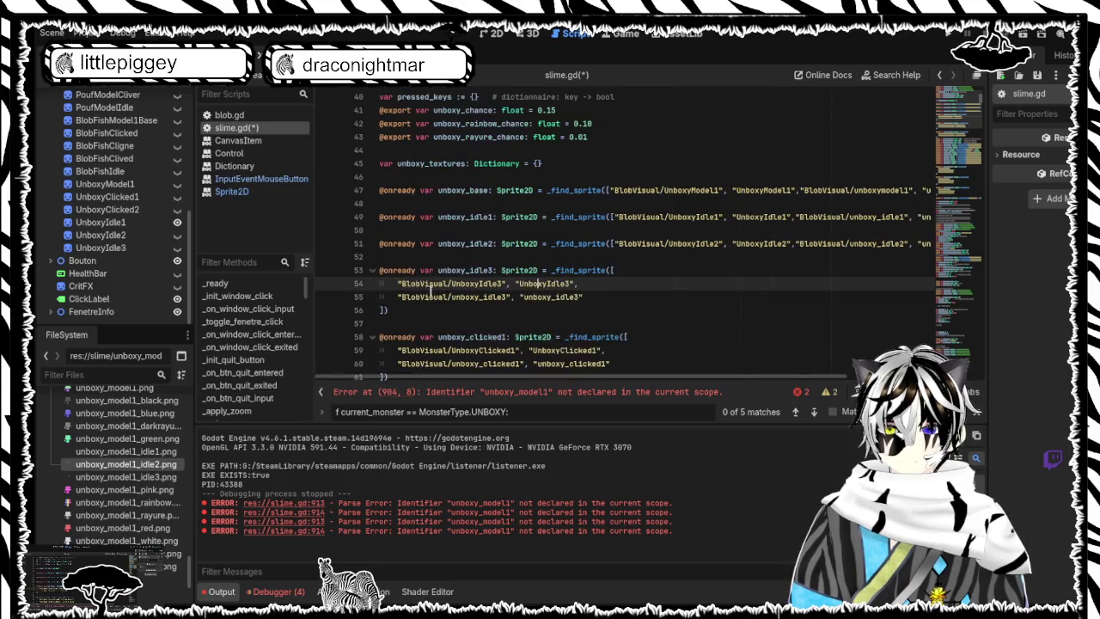
{"action": "left_click", "coordinate": [399, 283]}
{"action": "key", "text": "BackSpace"}
{"action": "key", "text": "BackSpace"}
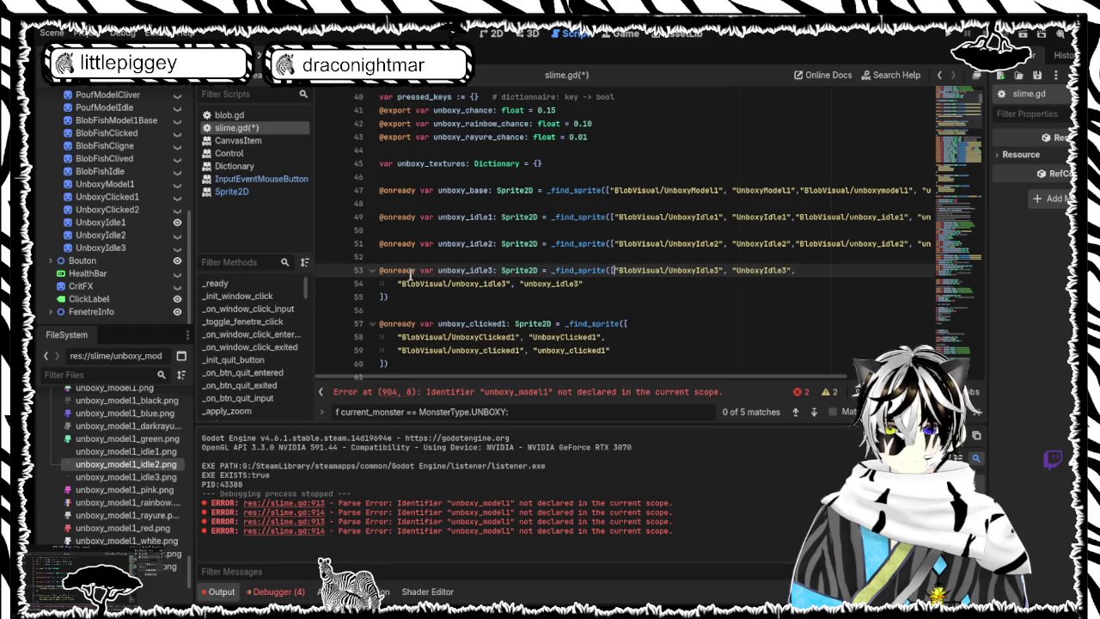
{"action": "left_click", "coordinate": [398, 284]}
{"action": "key", "text": "BackSpace"}
{"action": "key", "text": "BackSpace"}
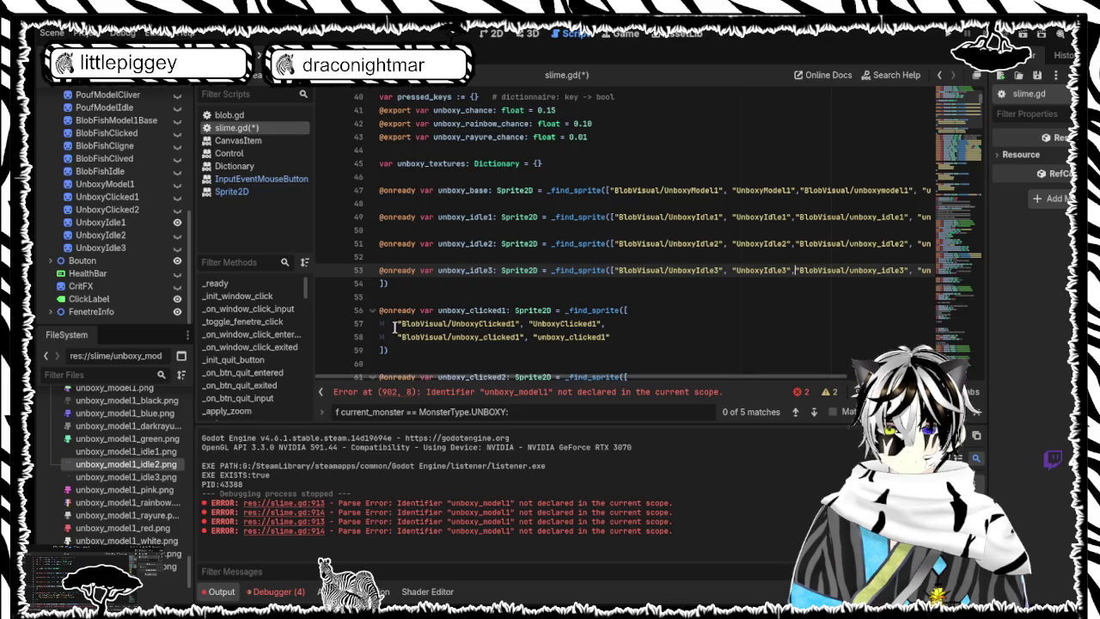
Step: Join both unboxy_clicked1 paths and the closing bracket onto line 56
{"action": "left_click", "coordinate": [397, 324]}
{"action": "key", "text": "BackSpace"}
{"action": "key", "text": "BackSpace"}
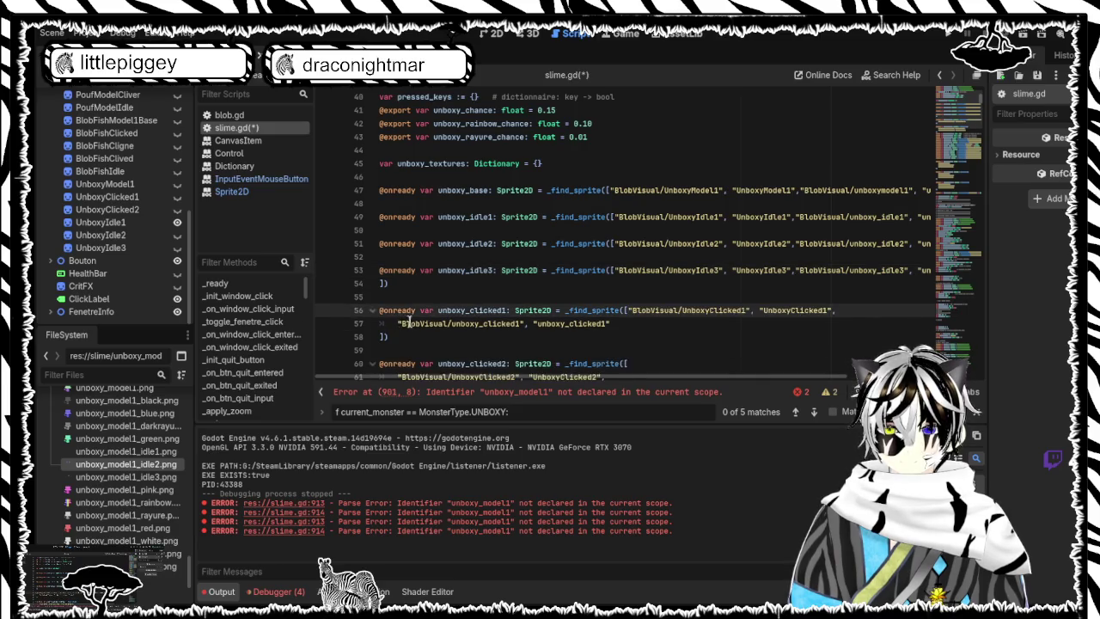
{"action": "left_click", "coordinate": [396, 323]}
{"action": "key", "text": "BackSpace"}
{"action": "key", "text": "BackSpace"}
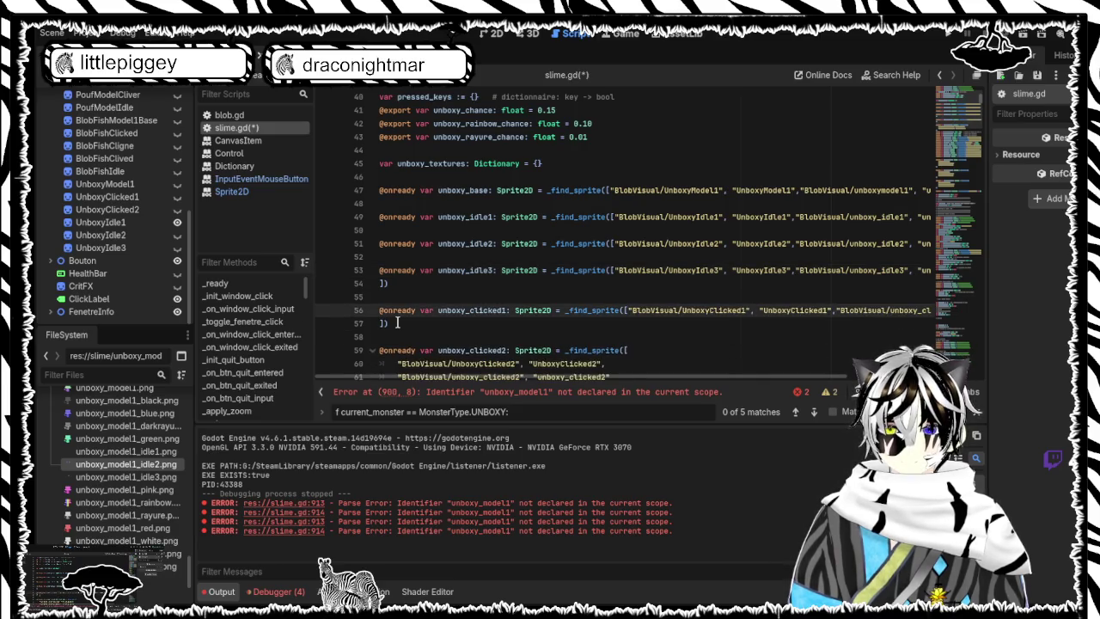
{"action": "left_click", "coordinate": [396, 323]}
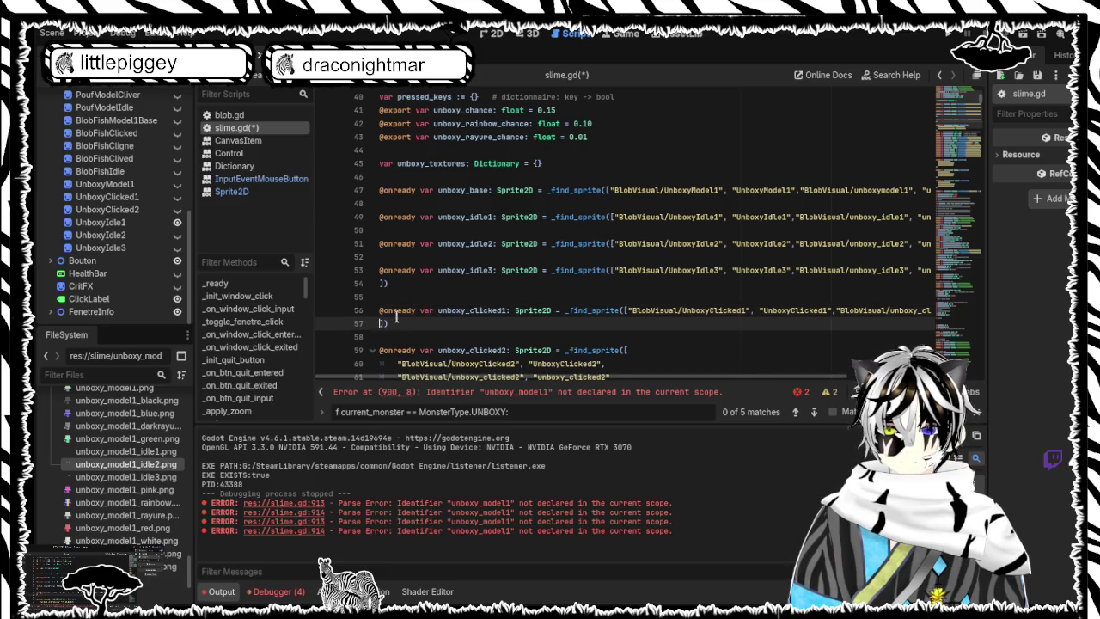
{"action": "key", "text": "BackSpace"}
Step: Join the wrapped unboxy_clicked2 node list and closing brackets onto line 58
{"action": "left_click", "coordinate": [502, 352]}
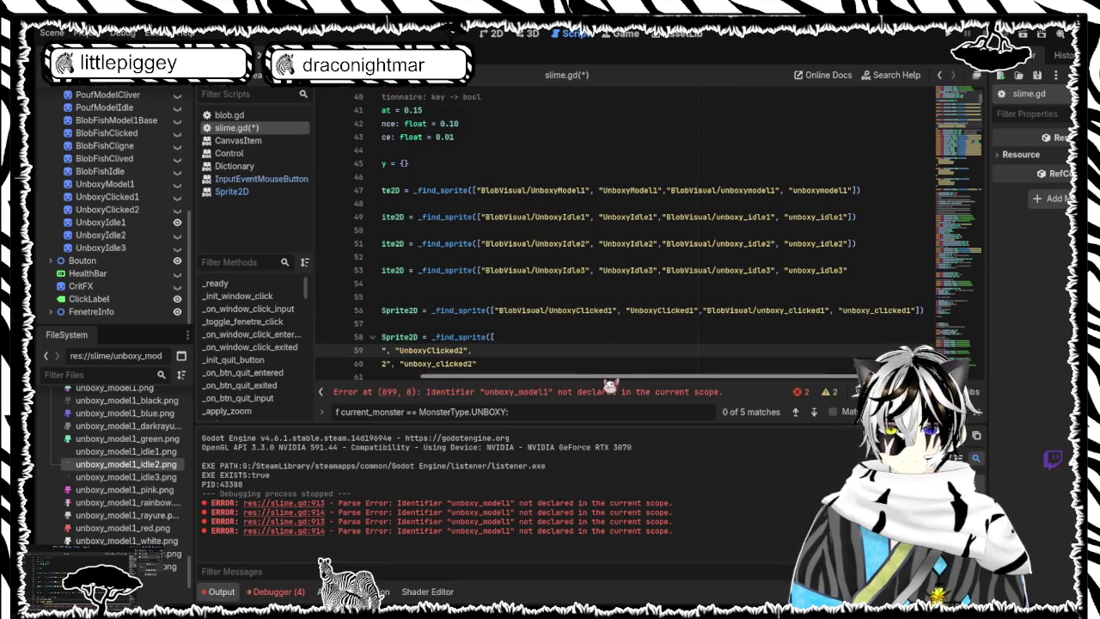
{"action": "key", "text": "Home"}
{"action": "scroll", "coordinate": [394, 270], "scroll_direction": "down", "scroll_amount": 2}
{"action": "key", "text": "BackSpace"}
{"action": "key", "text": "BackSpace"}
{"action": "left_click", "coordinate": [394, 269]}
{"action": "key", "text": "BackSpace"}
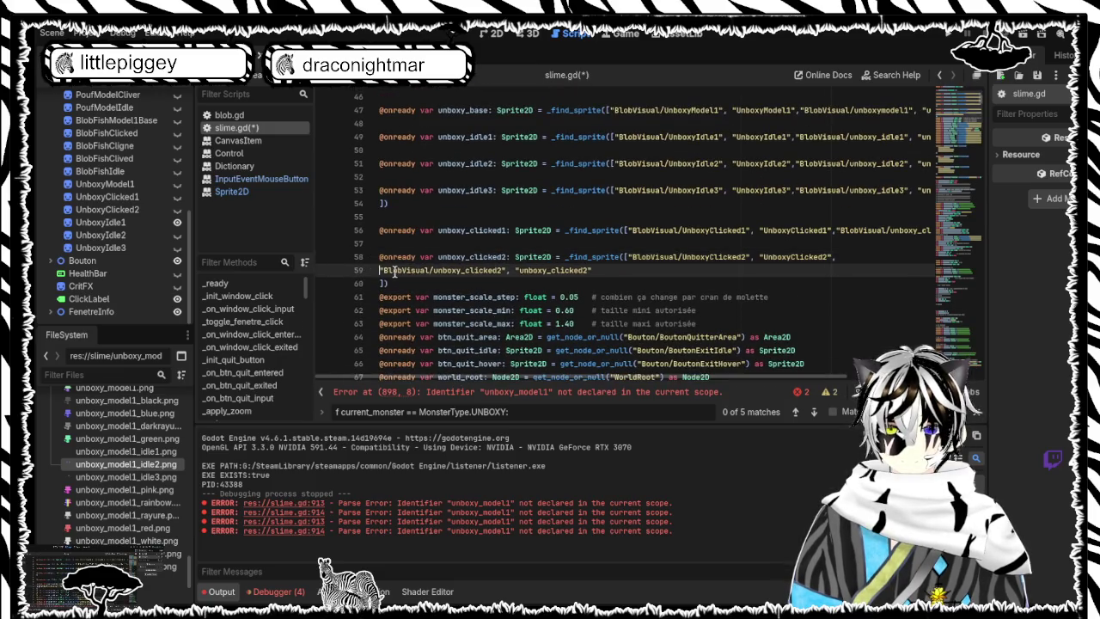
{"action": "key", "text": "BackSpace"}
{"action": "left_click", "coordinate": [394, 269]}
{"action": "key", "text": "BackSpace"}
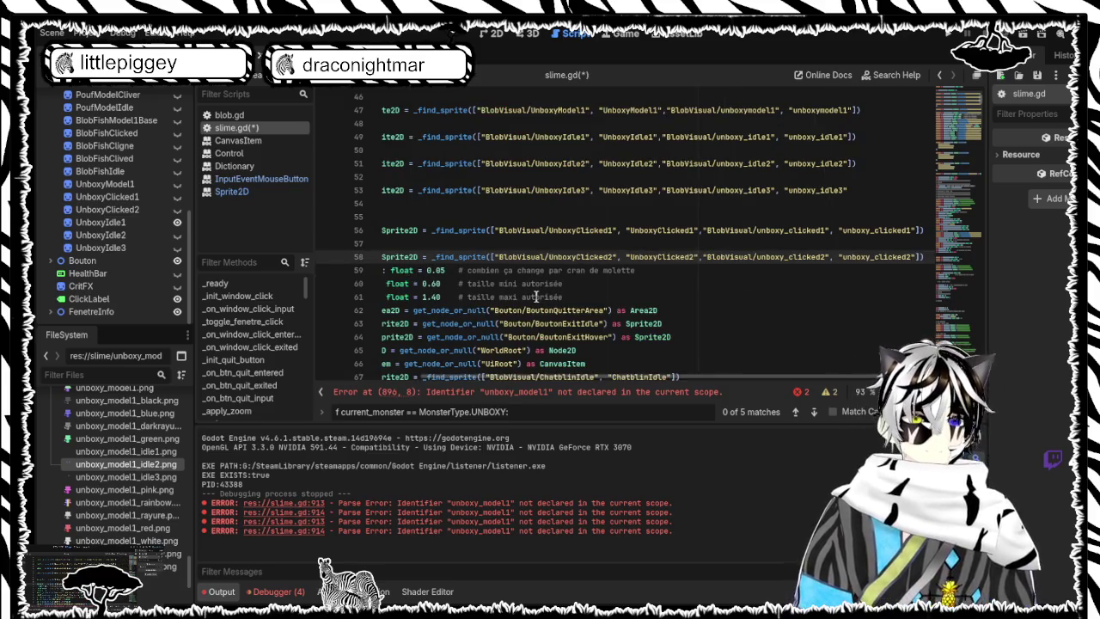
Step: Change 'unboxymodel1' to 'unboxy_model1' on line 47 and check node names in the Scene dock
{"action": "scroll", "coordinate": [586, 254], "scroll_direction": "up", "scroll_amount": 4}
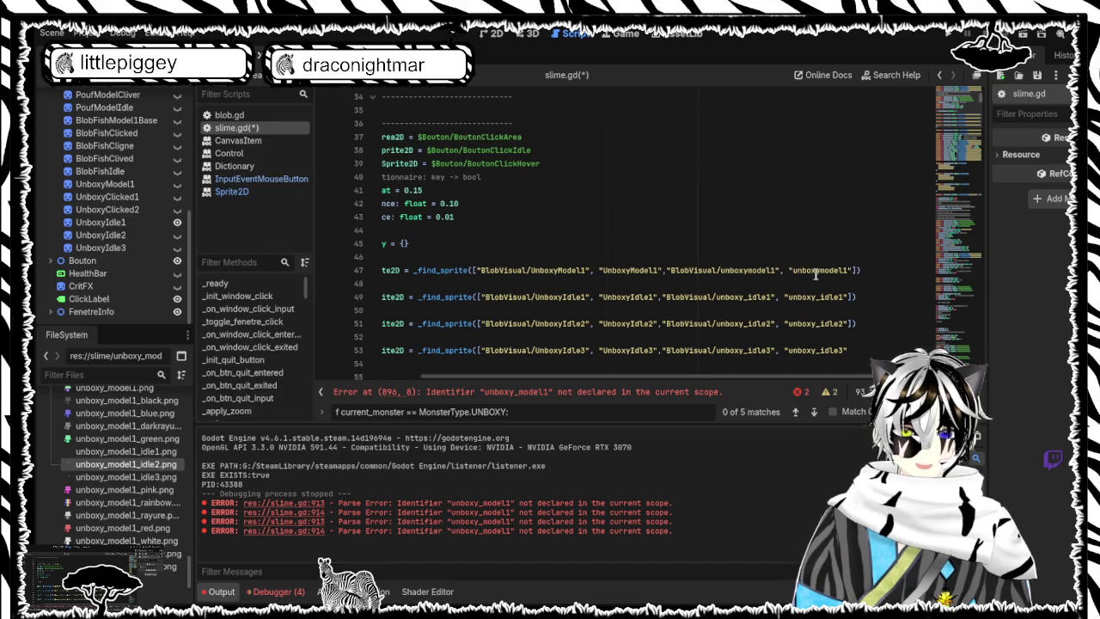
{"action": "left_click", "coordinate": [820, 271]}
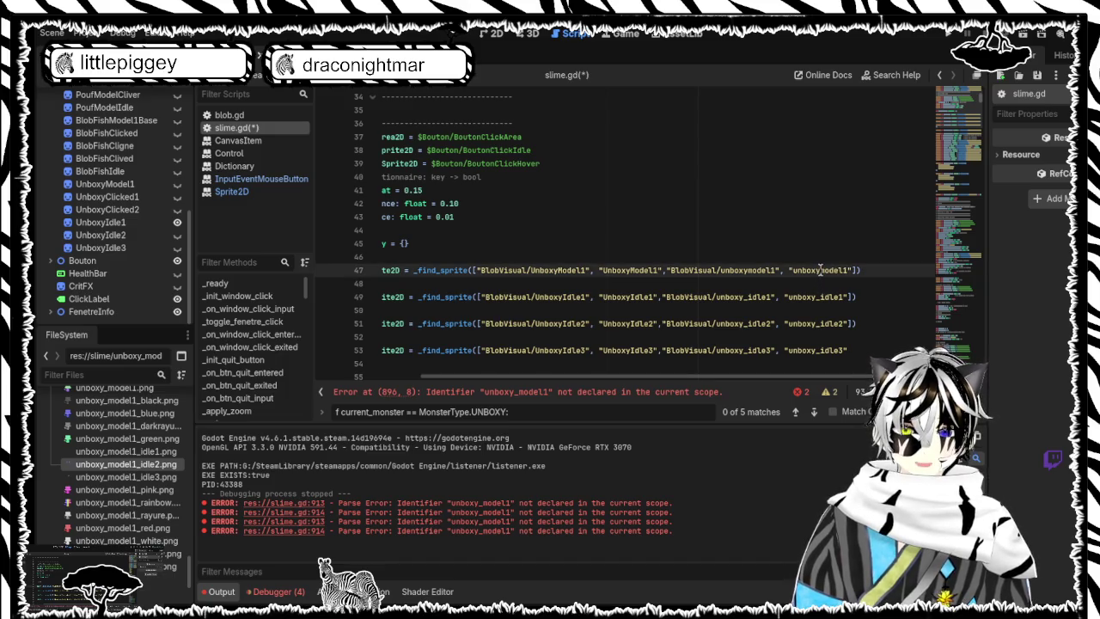
{"action": "type", "text": "_"}
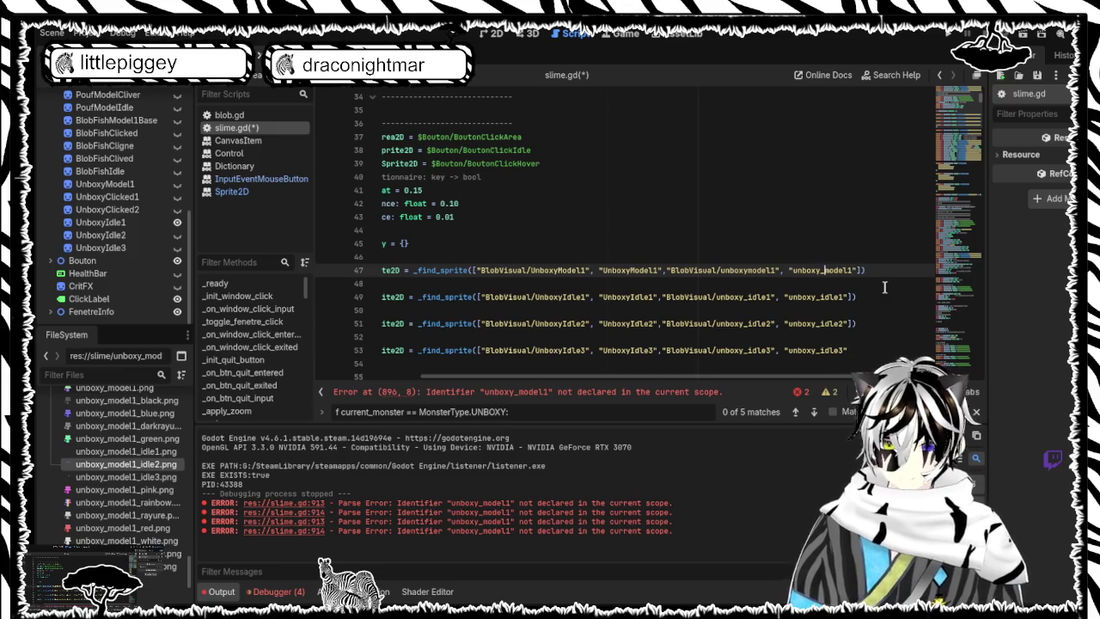
{"action": "scroll", "coordinate": [874, 290], "scroll_direction": "down", "scroll_amount": 2}
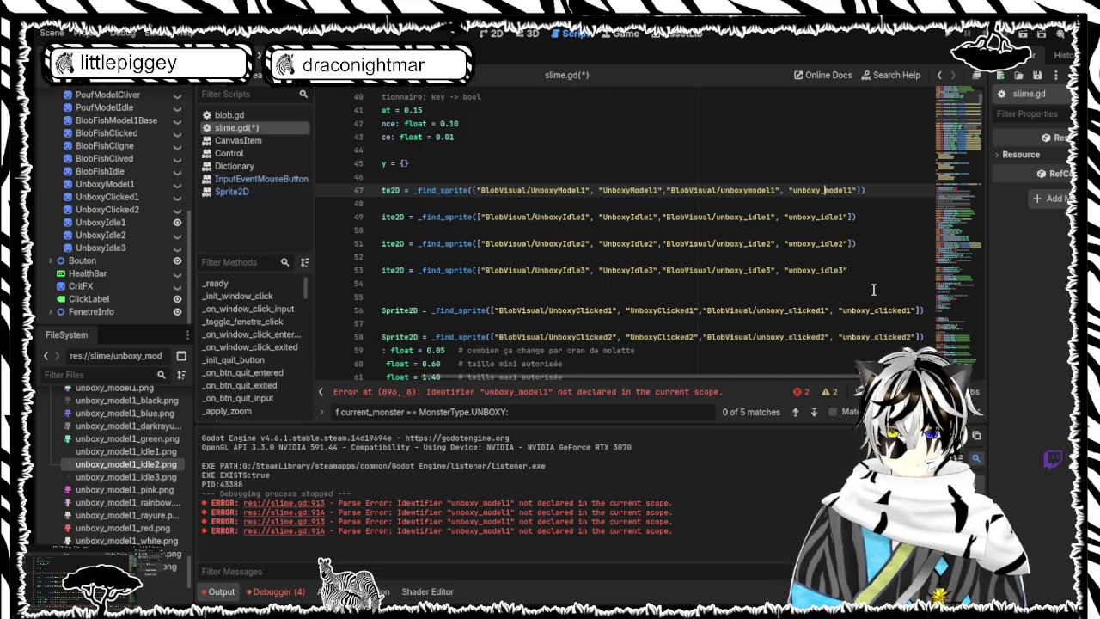
{"action": "scroll", "coordinate": [131, 301], "scroll_direction": "up", "scroll_amount": 6}
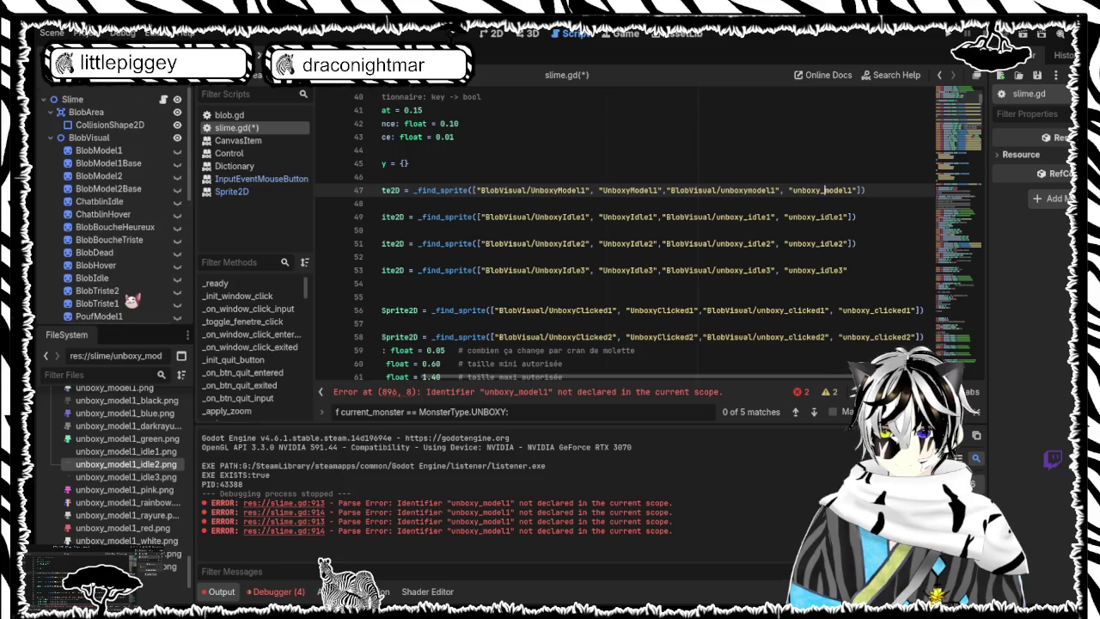
{"action": "scroll", "coordinate": [131, 300], "scroll_direction": "down", "scroll_amount": 4}
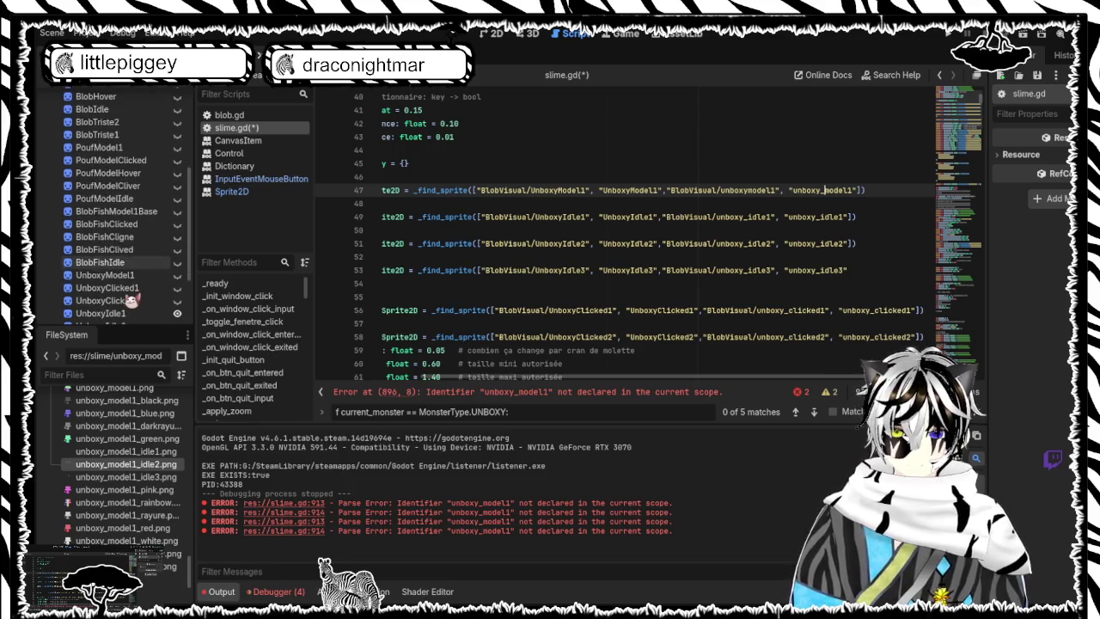
{"action": "scroll", "coordinate": [131, 301], "scroll_direction": "down", "scroll_amount": 1}
{"action": "scroll", "coordinate": [153, 294], "scroll_direction": "down", "scroll_amount": 1}
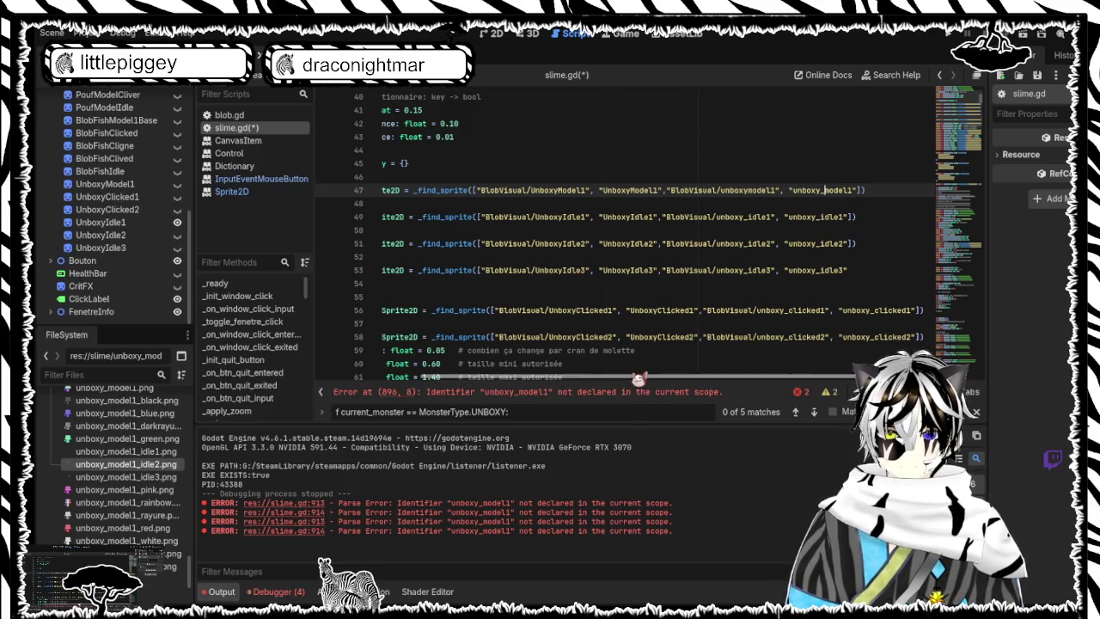
Step: Save slime.gd
{"action": "left_click_drag", "start_coordinate": [633, 384], "coordinate": [497, 350]}
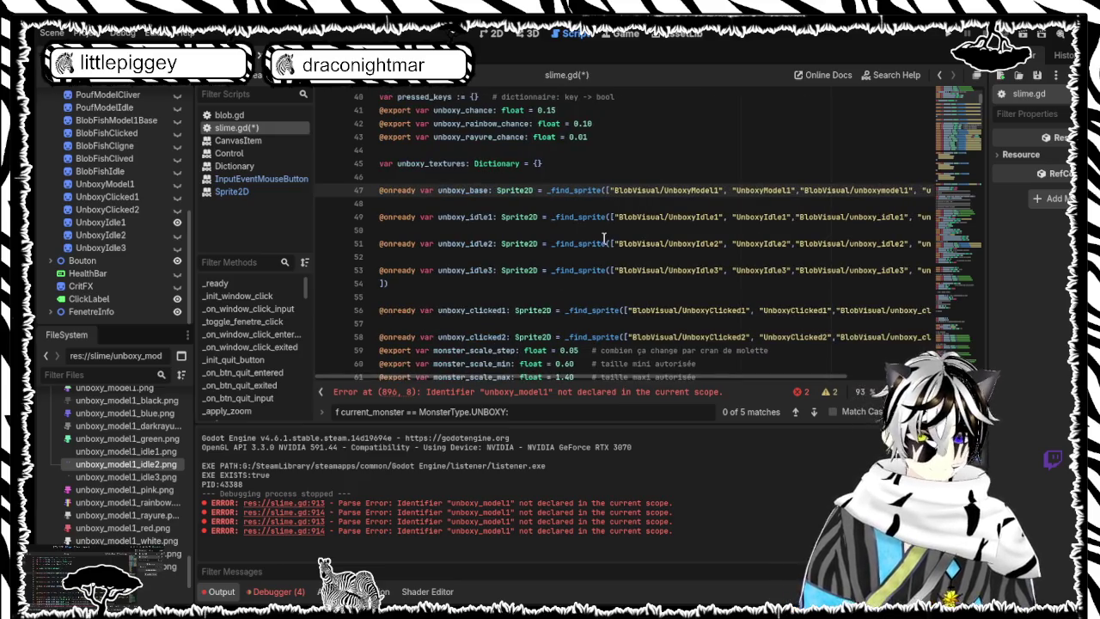
{"action": "left_click", "coordinate": [574, 325]}
{"action": "key", "text": "ctrl+s"}
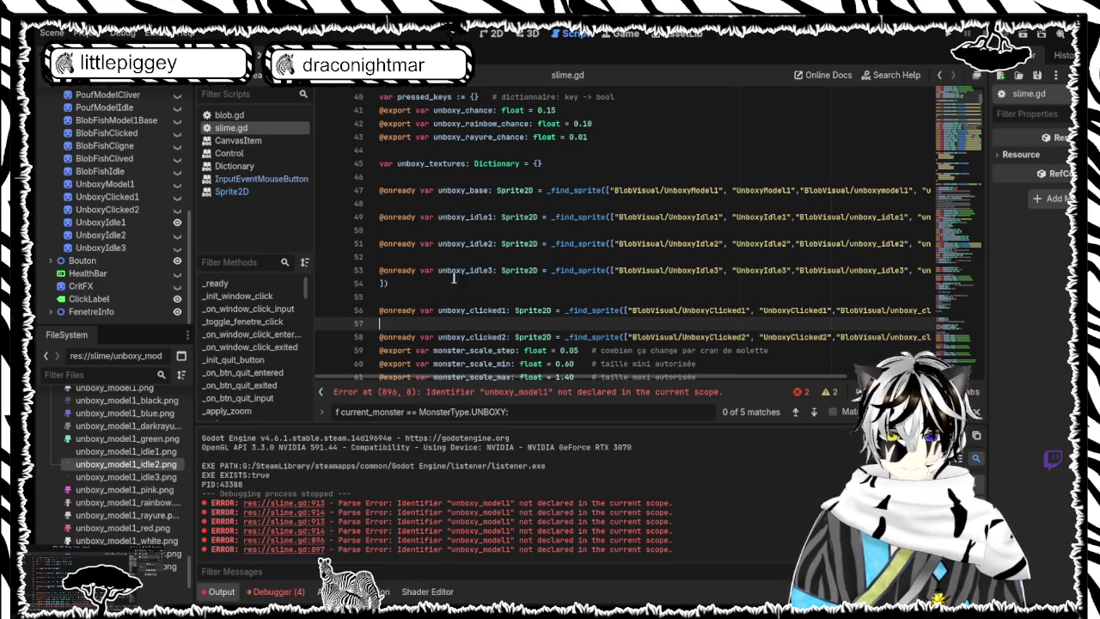
Step: Join the stray ]) on line 54 onto the unboxy_idle3 lookup on line 53
{"action": "left_click", "coordinate": [384, 284]}
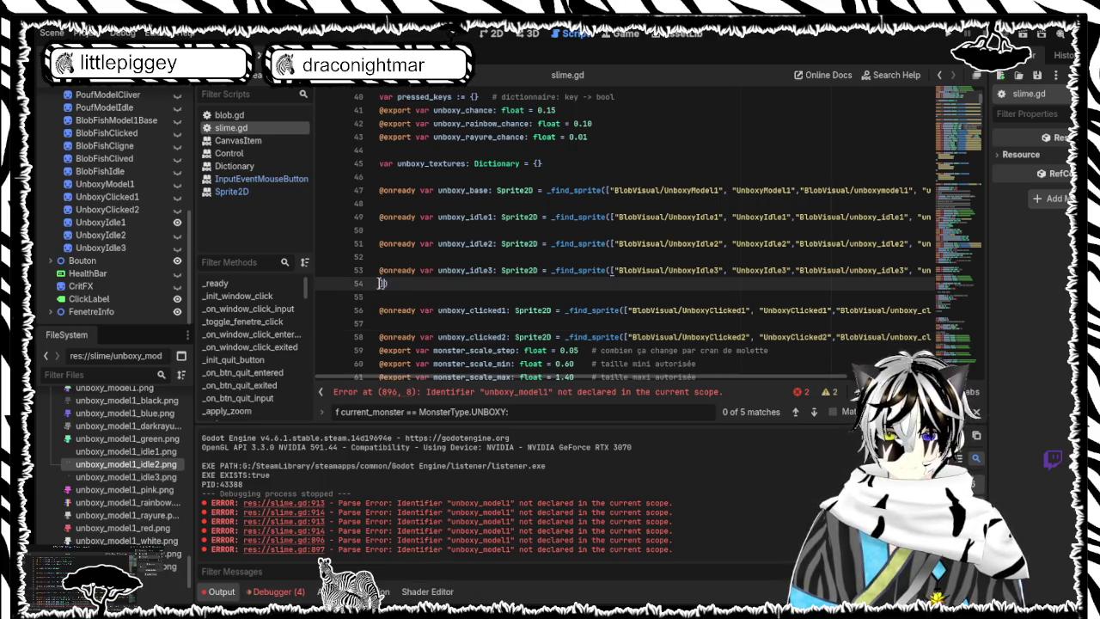
{"action": "key", "text": "BackSpace"}
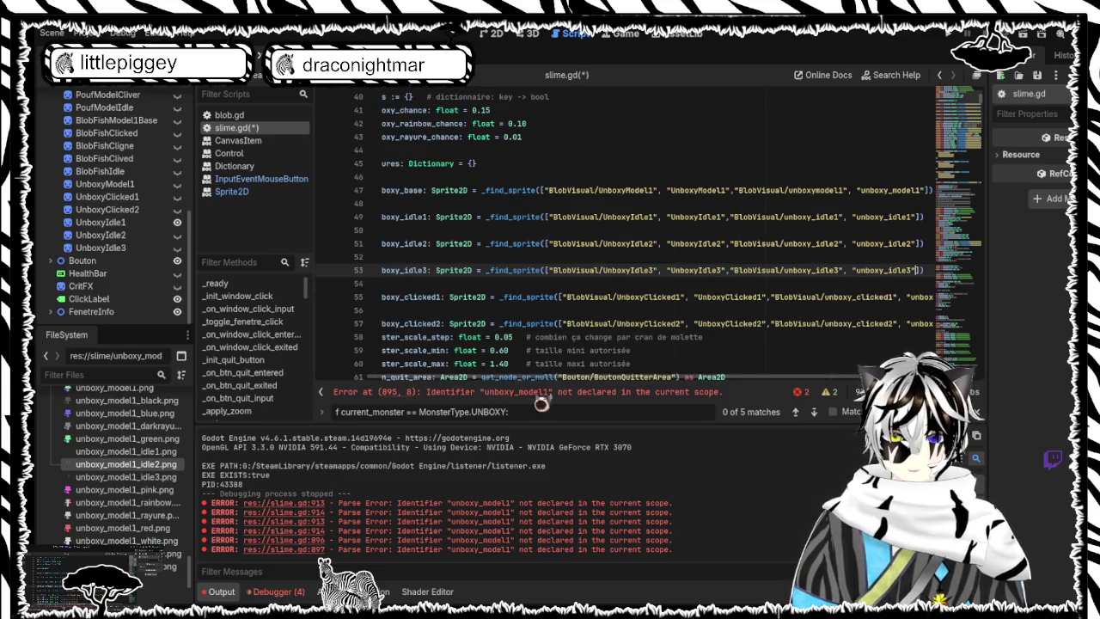
{"action": "scroll", "coordinate": [397, 383], "scroll_direction": "left", "scroll_amount": 3}
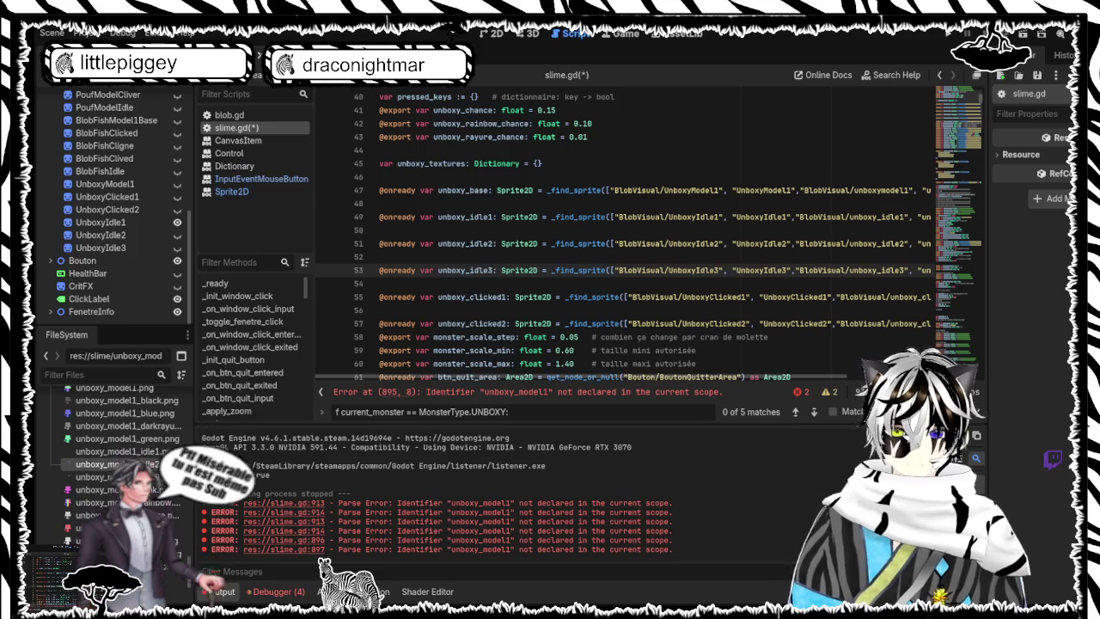
Step: Search slime.gd for "set_m" and step through its matches
{"action": "triple_click", "coordinate": [522, 411]}
{"action": "type", "text": "set"}
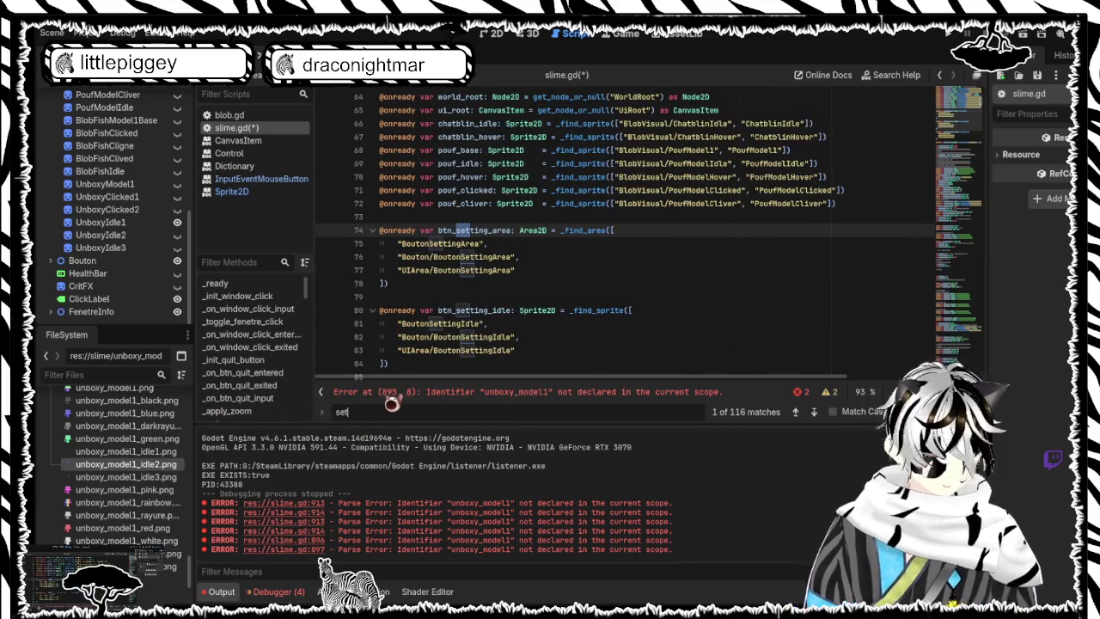
{"action": "type", "text": "_m"}
{"action": "key", "text": "Return"}
{"action": "key", "text": "Return"}
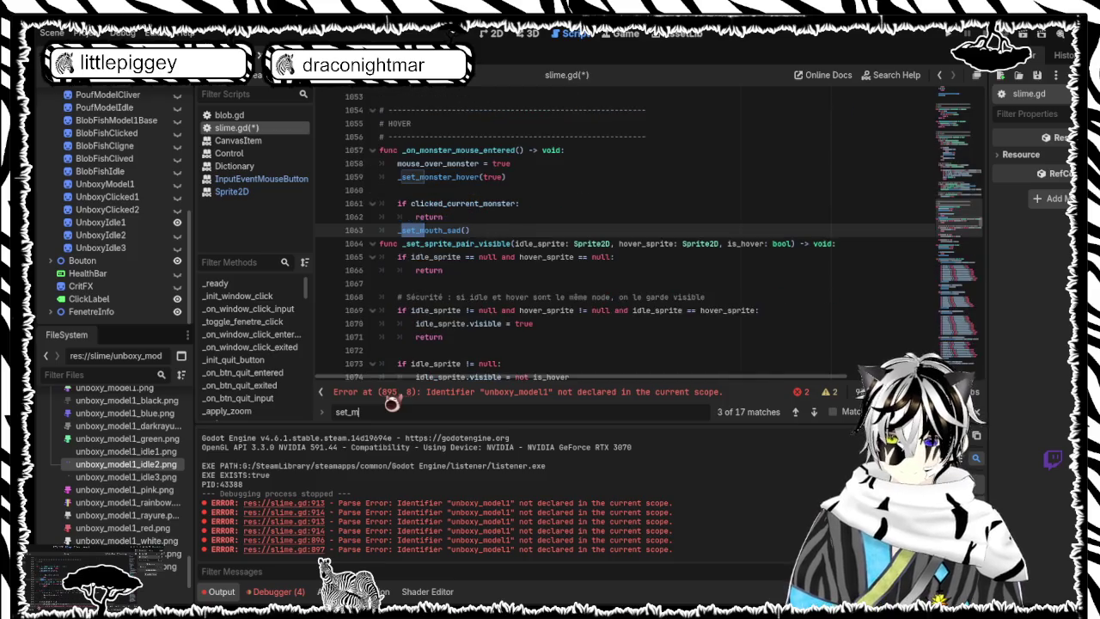
{"action": "key", "text": "Return"}
{"action": "key", "text": "Return"}
{"action": "key", "text": "Return"}
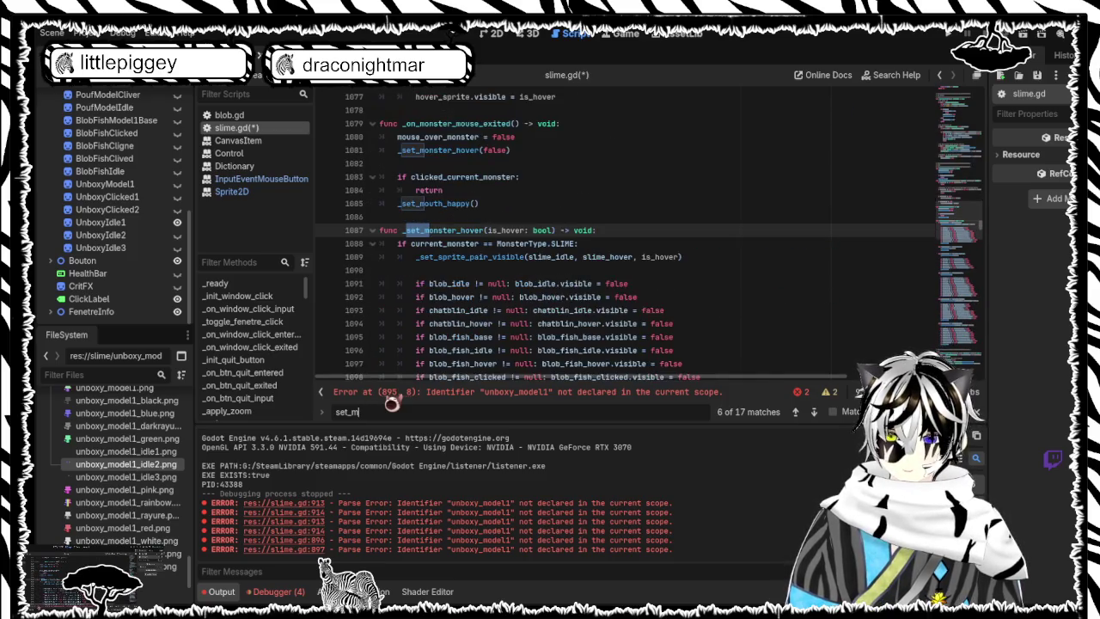
{"action": "scroll", "coordinate": [416, 365], "scroll_direction": "down", "scroll_amount": 15}
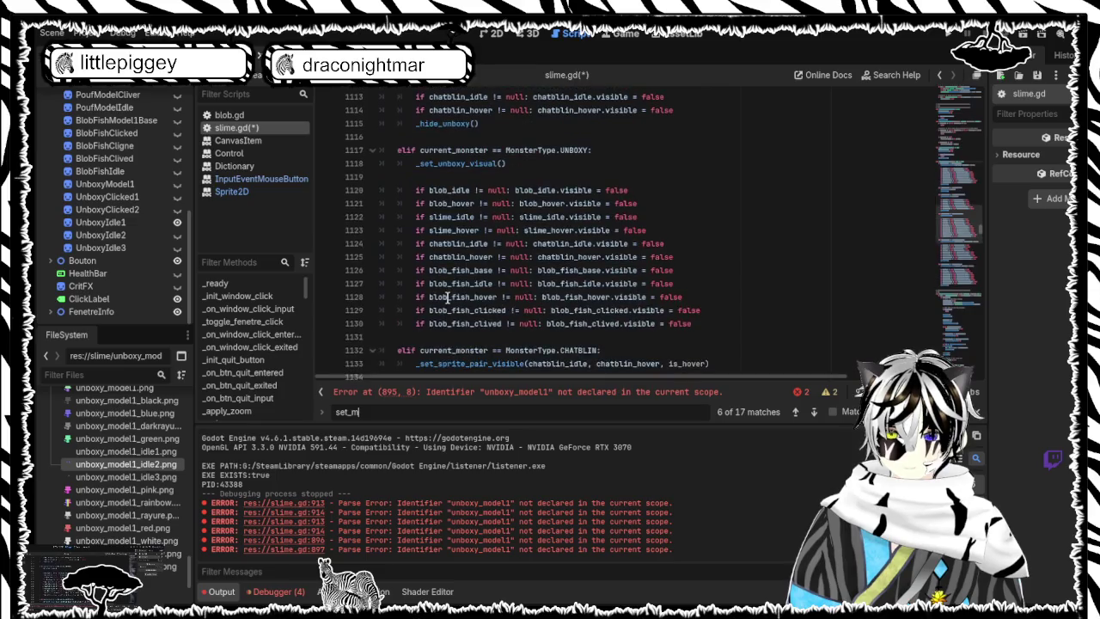
{"action": "scroll", "coordinate": [447, 297], "scroll_direction": "down", "scroll_amount": 8}
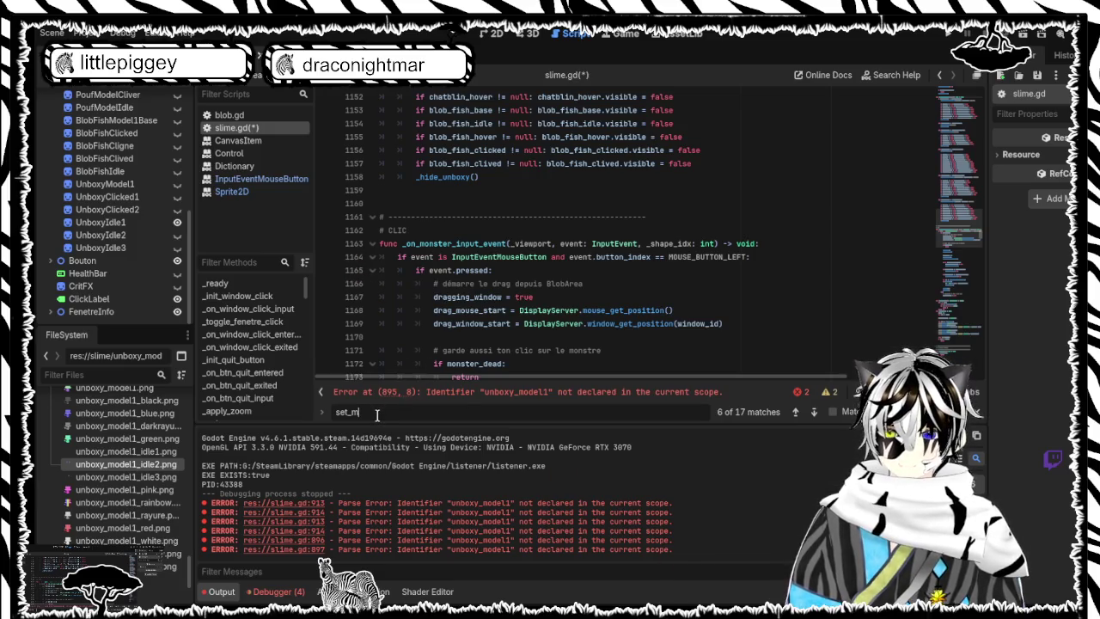
Step: Search for "set_unb" to reach the _set_unboxy_visual definition
{"action": "key", "text": "BackSpace"}
{"action": "type", "text": "unb"}
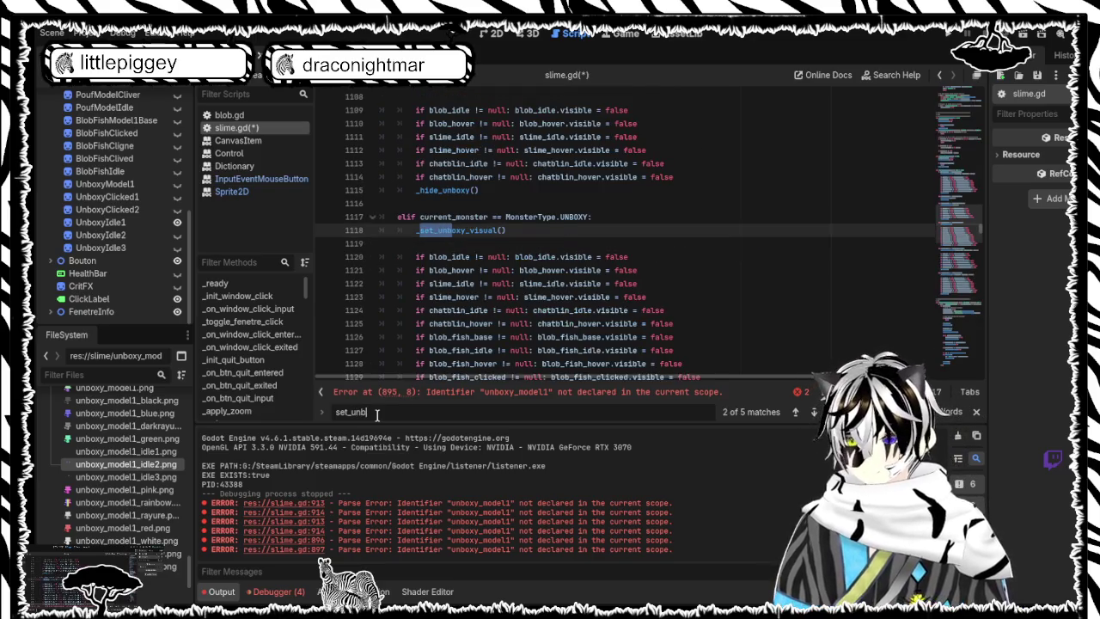
{"action": "key", "text": "Return"}
{"action": "key", "text": "Return"}
{"action": "key", "text": "Return"}
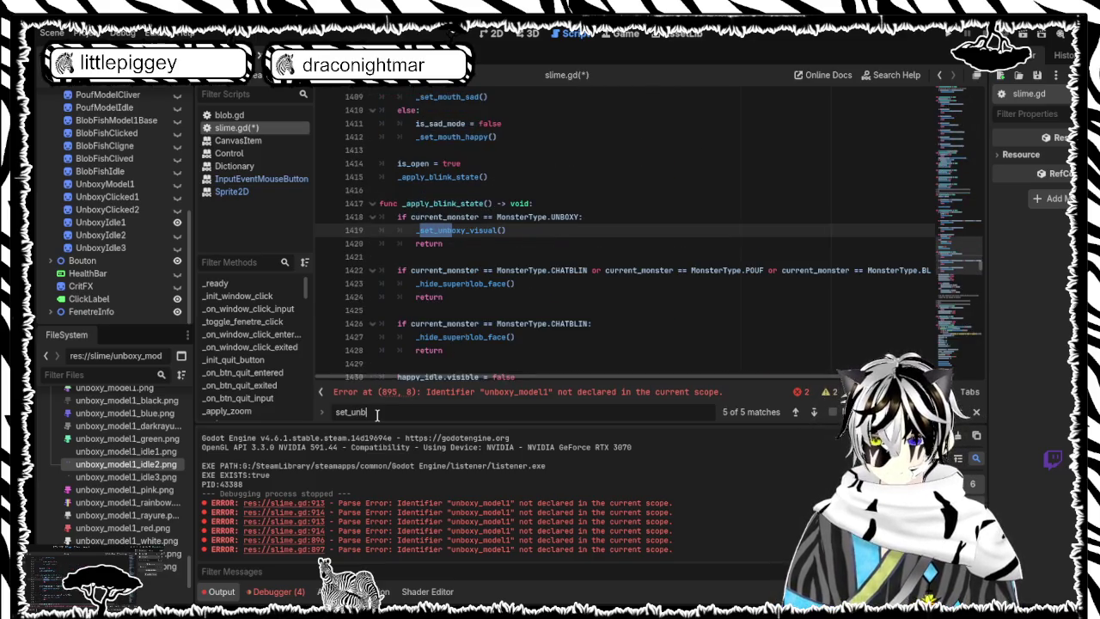
{"action": "scroll", "coordinate": [466, 293], "scroll_direction": "down", "scroll_amount": 7}
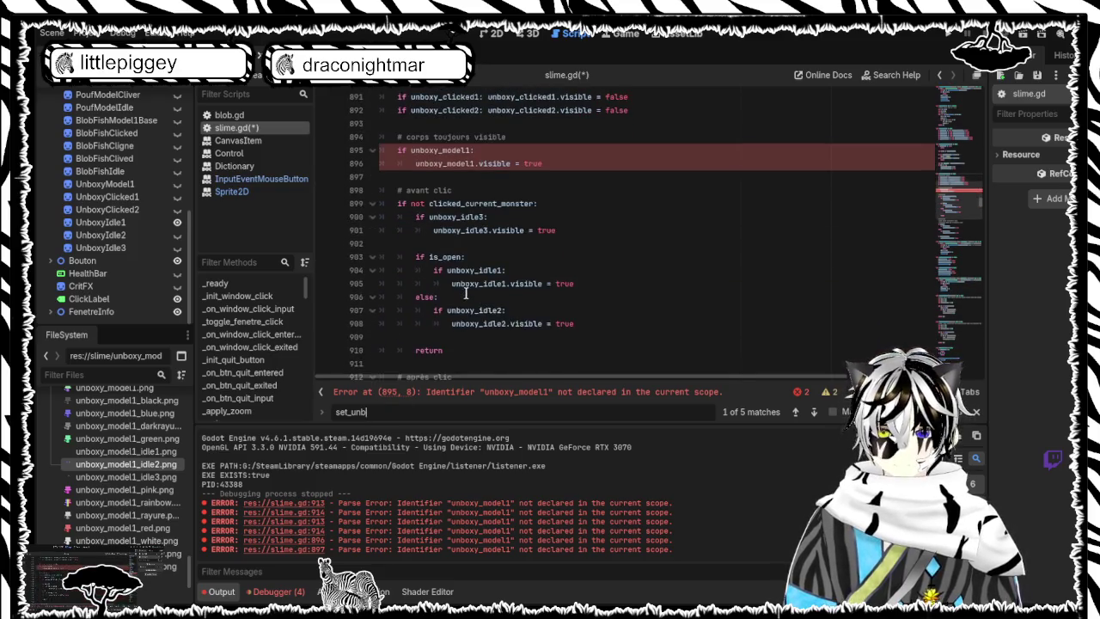
Step: Replace the selected block in slime.gd with the null-checked version of the code
{"action": "scroll", "coordinate": [506, 284], "scroll_direction": "down", "scroll_amount": 5}
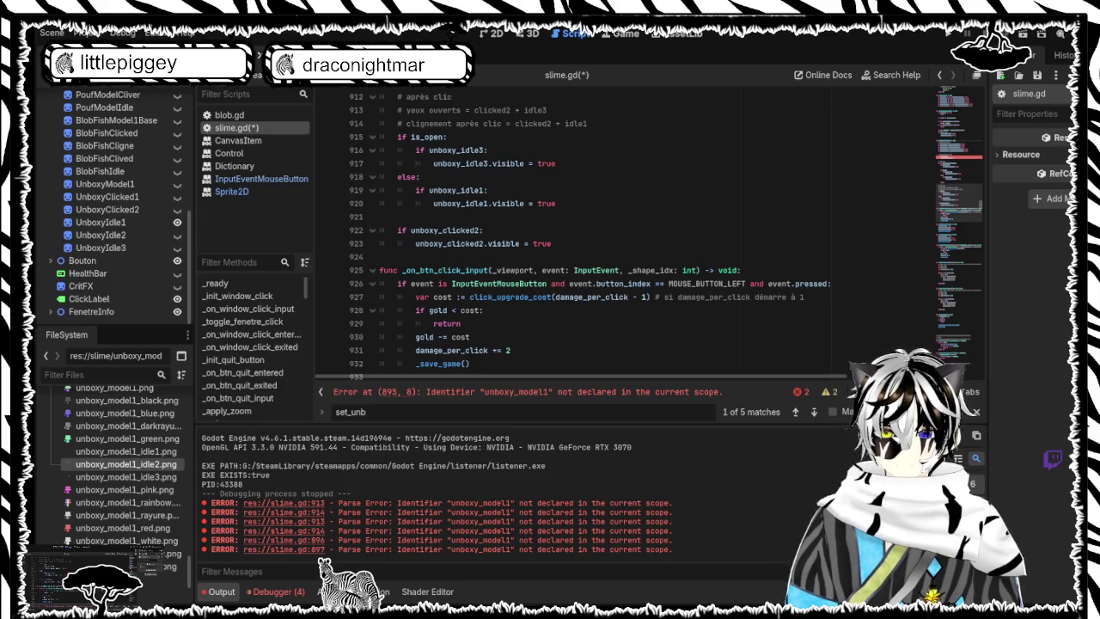
{"action": "mouse_move", "coordinate": [563, 243]}
{"action": "left_mouse_down"}
{"action": "mouse_move", "coordinate": [516, 157]}
{"action": "mouse_move", "coordinate": [379, 190]}
{"action": "left_mouse_up"}
{"action": "key", "text": "ctrl+v"}
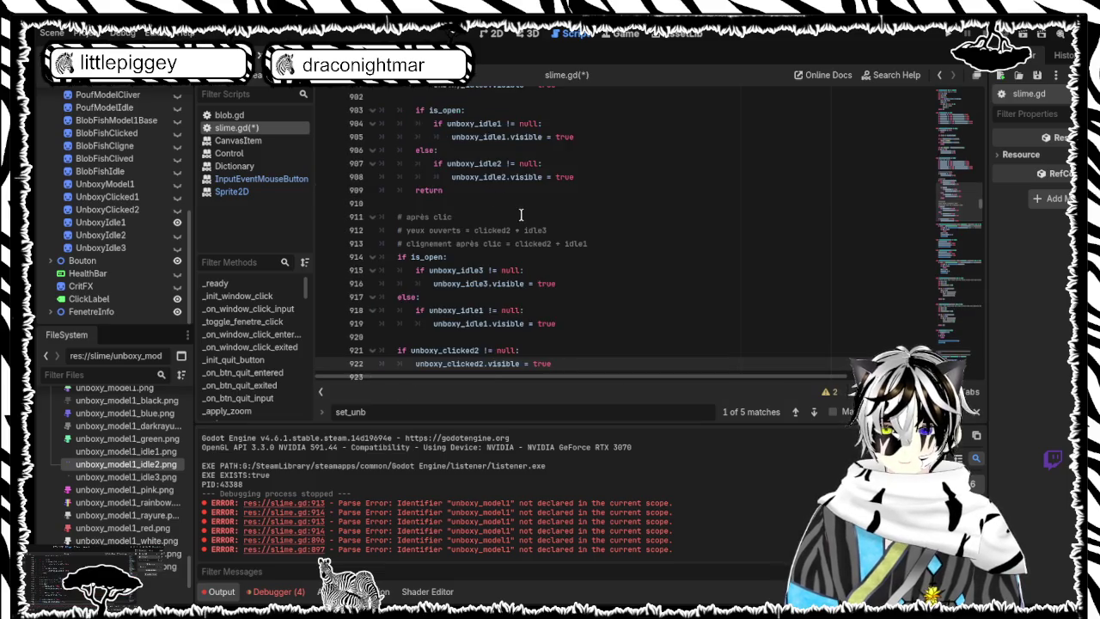
Step: Save slime.gd and run the project with F5 to test the fix
{"action": "key", "text": "ctrl+s"}
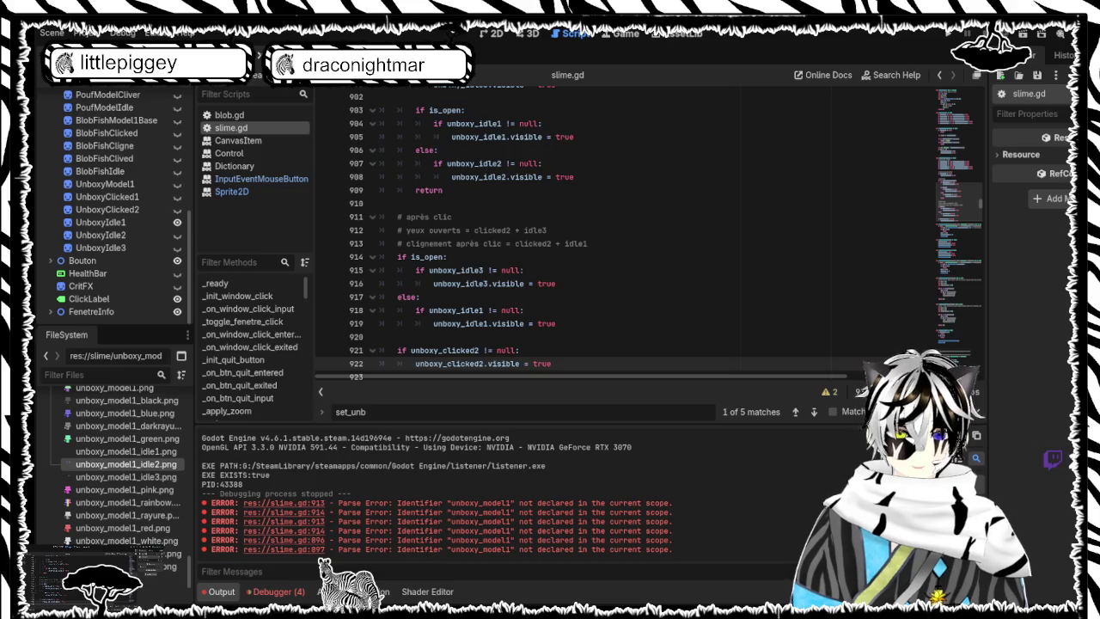
{"action": "left_click", "coordinate": [773, 255]}
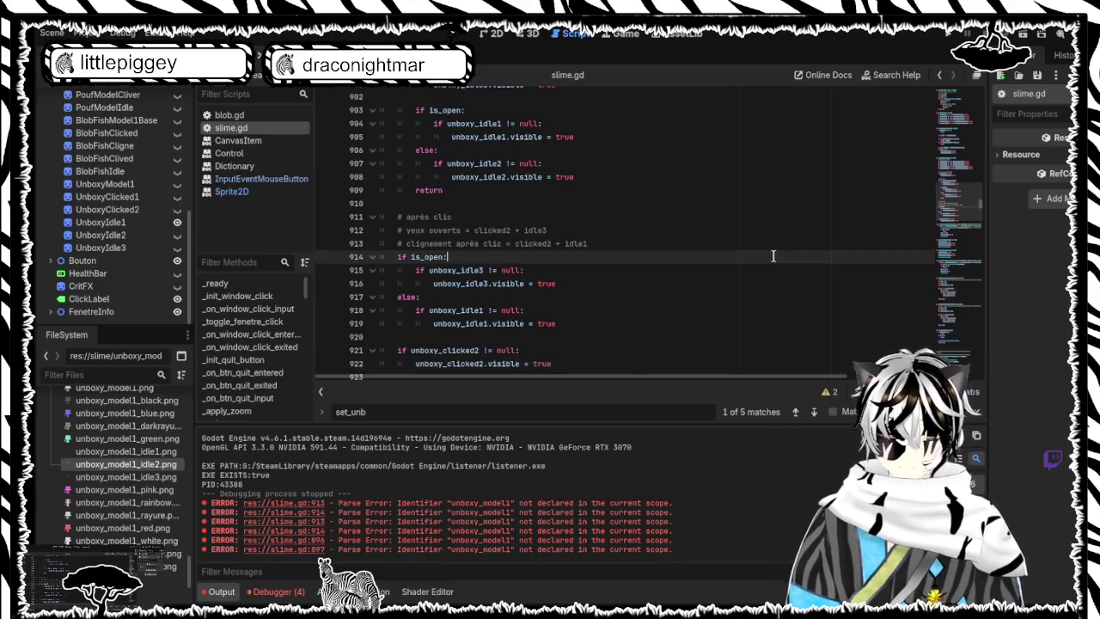
{"action": "key", "text": "F5"}
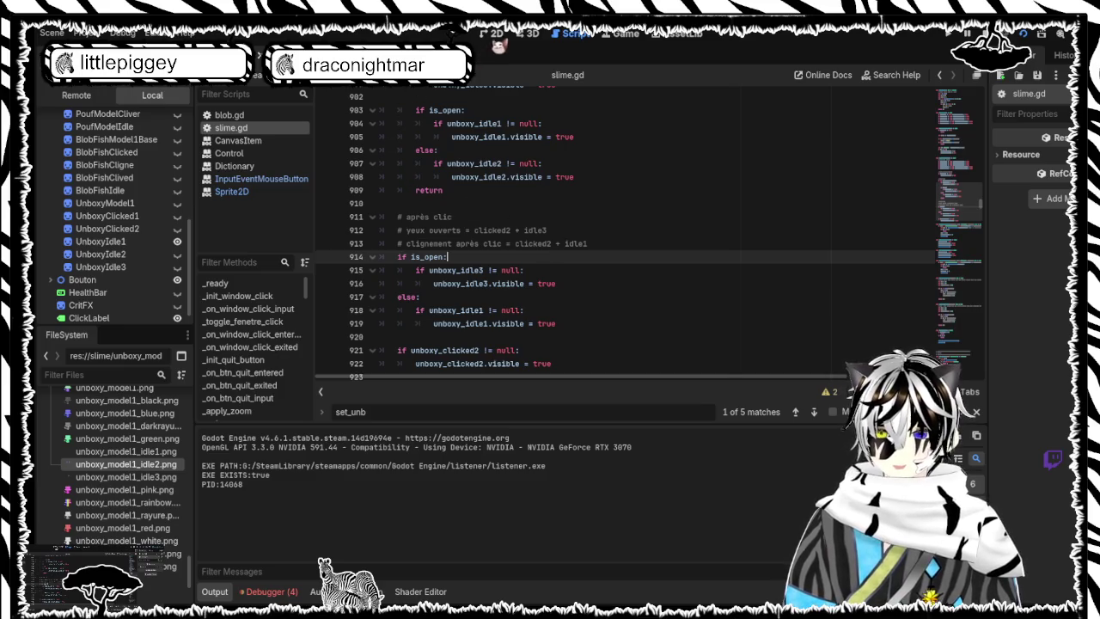
Step: In the 2D view, toggle UnboxyIdle1, UnboxyIdle2 and UnboxyModel1 visibility, ending with UnboxyIdle1 shown
{"action": "left_click", "coordinate": [495, 34]}
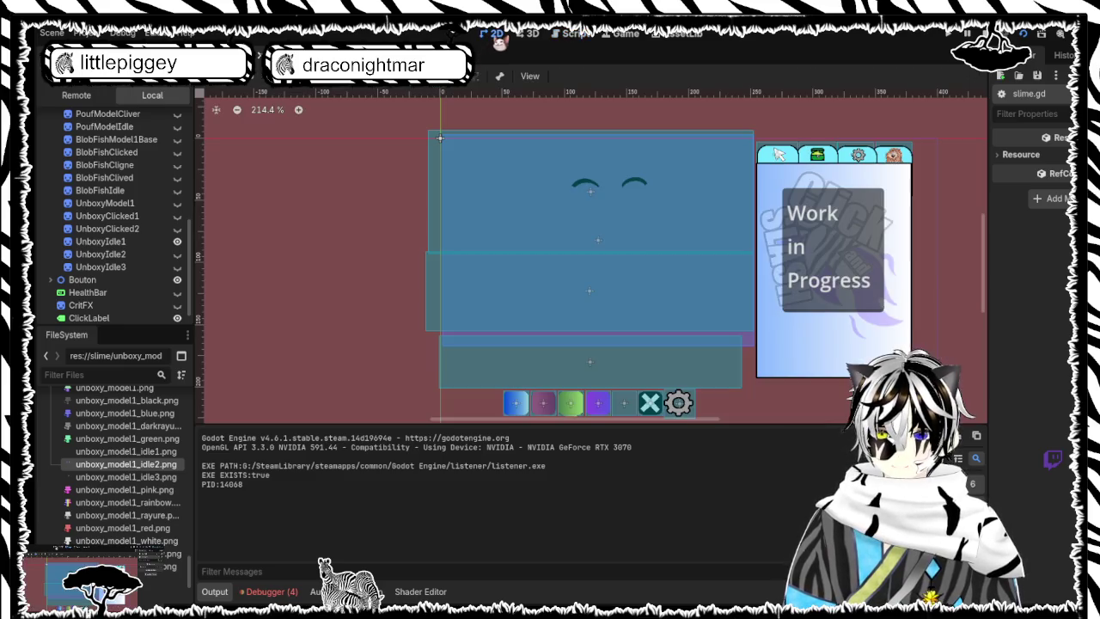
{"action": "left_click", "coordinate": [178, 242]}
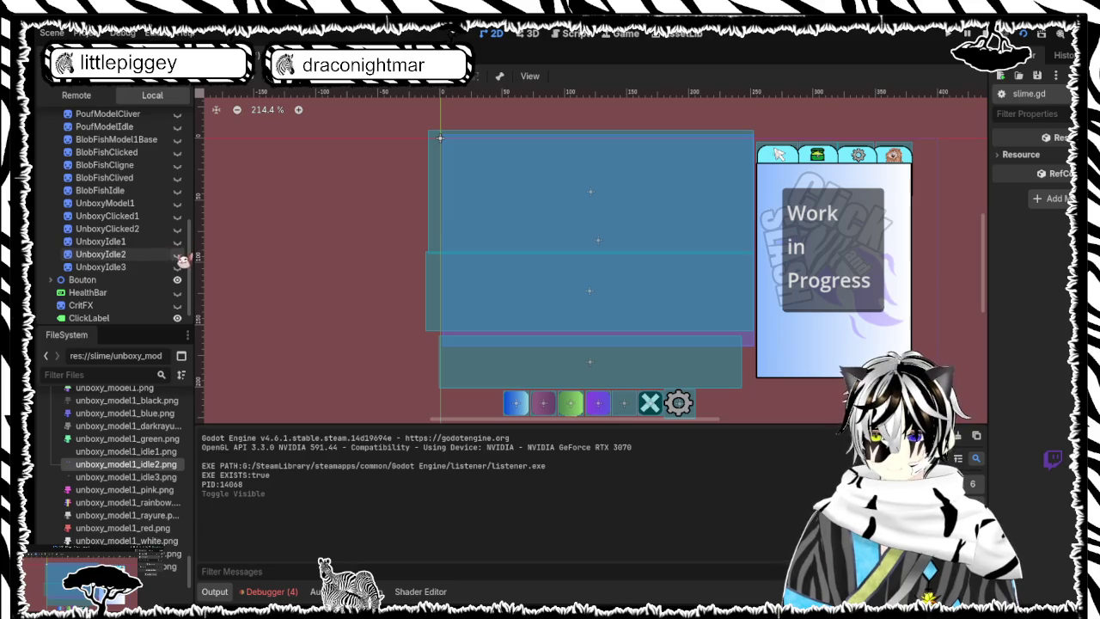
{"action": "left_click", "coordinate": [178, 255]}
{"action": "left_click", "coordinate": [178, 255]}
{"action": "left_click", "coordinate": [178, 255]}
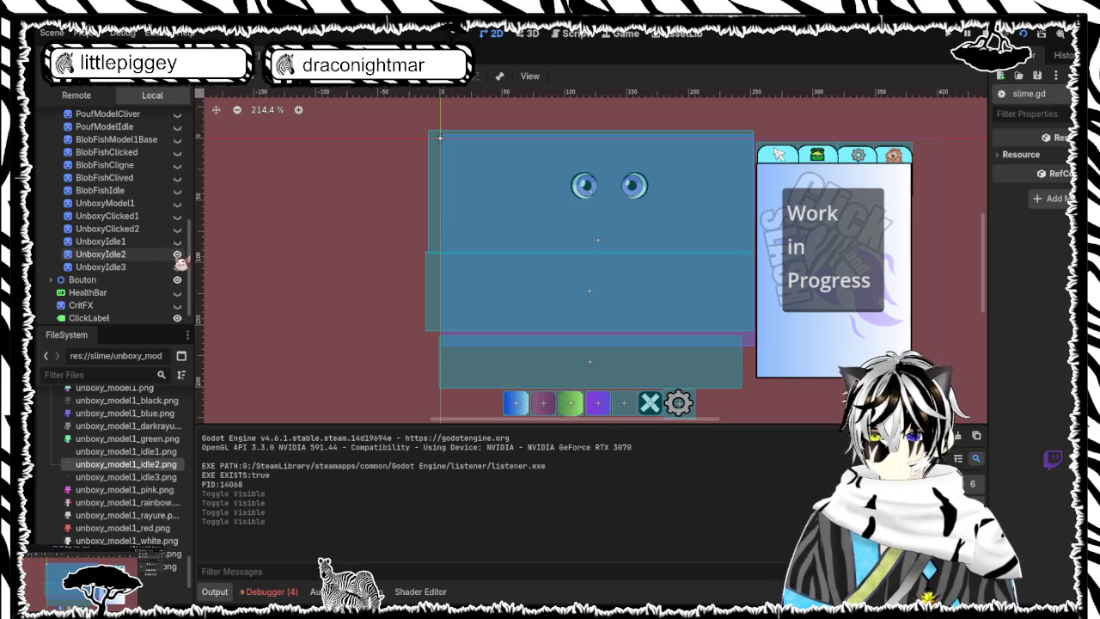
{"action": "left_click", "coordinate": [178, 256]}
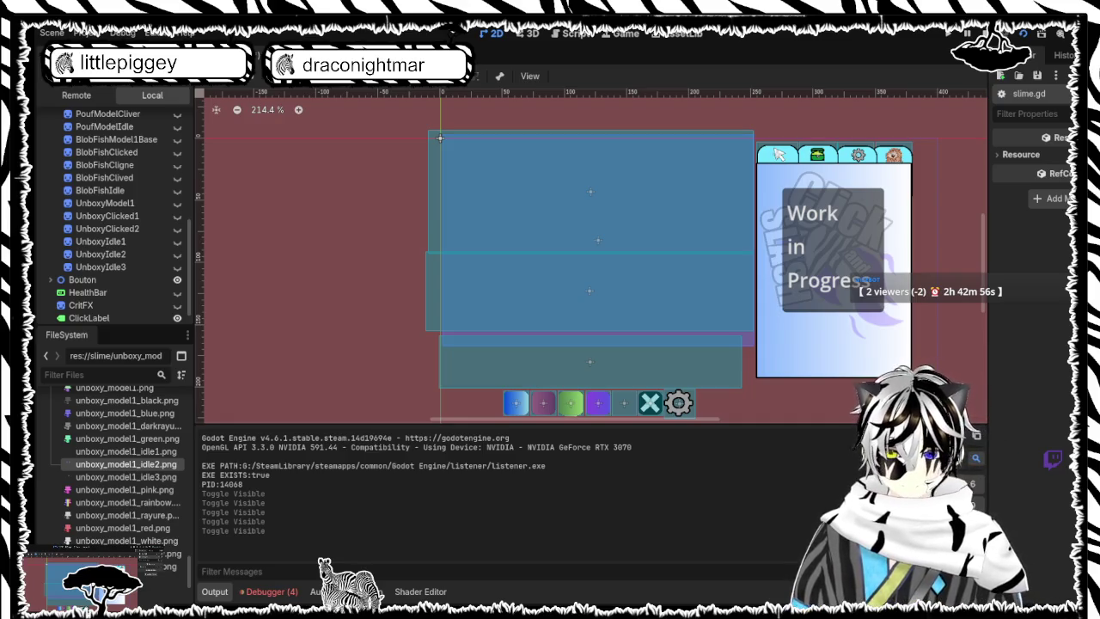
{"action": "left_click", "coordinate": [177, 205]}
{"action": "left_click", "coordinate": [177, 204]}
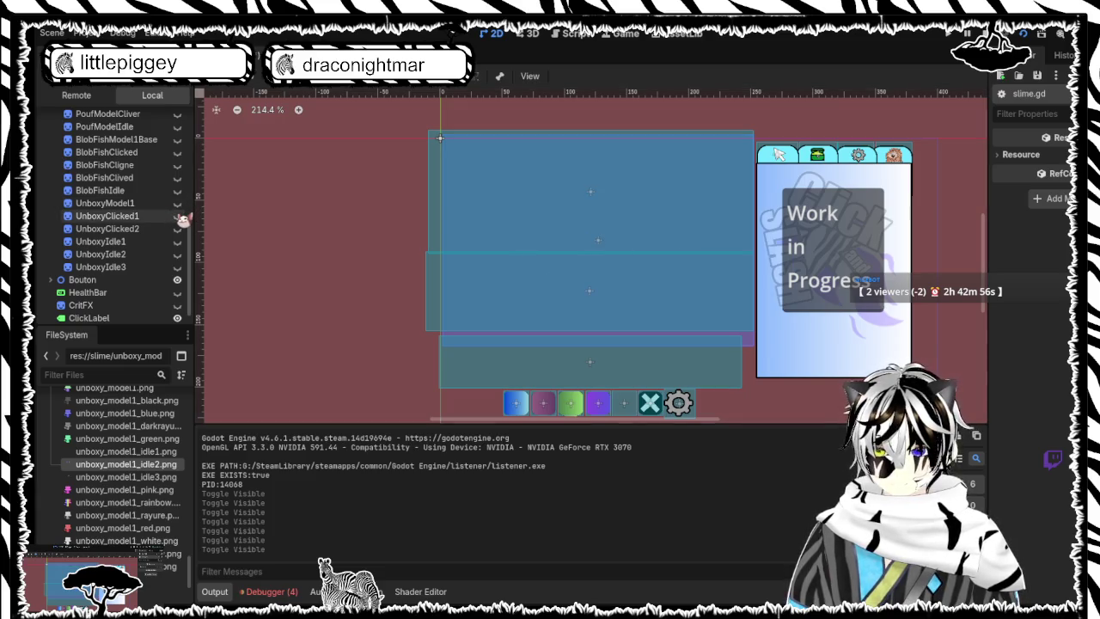
{"action": "left_click", "coordinate": [177, 242]}
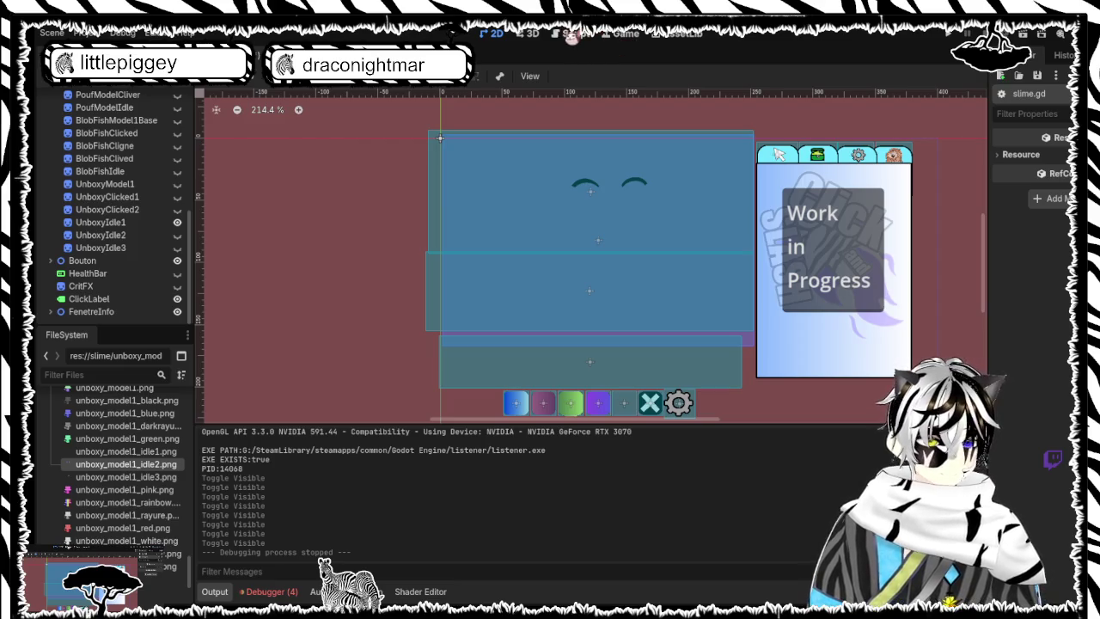
Step: Hide UnboxyIdle1 and show UnboxyClicked1 in the Scene dock
{"action": "left_click", "coordinate": [574, 35]}
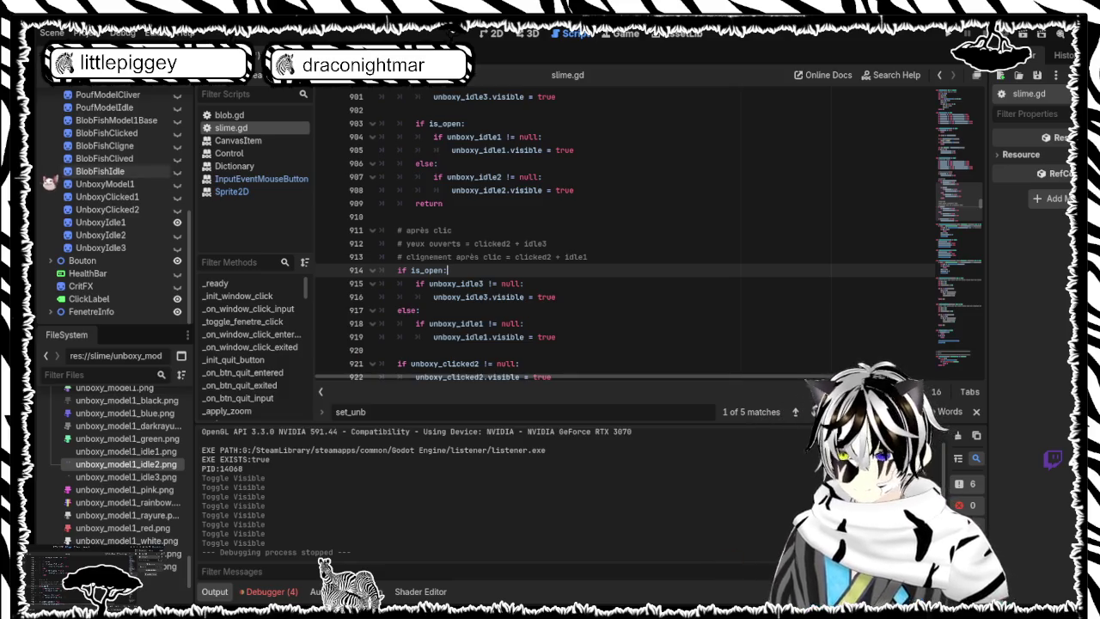
{"action": "left_click", "coordinate": [177, 208]}
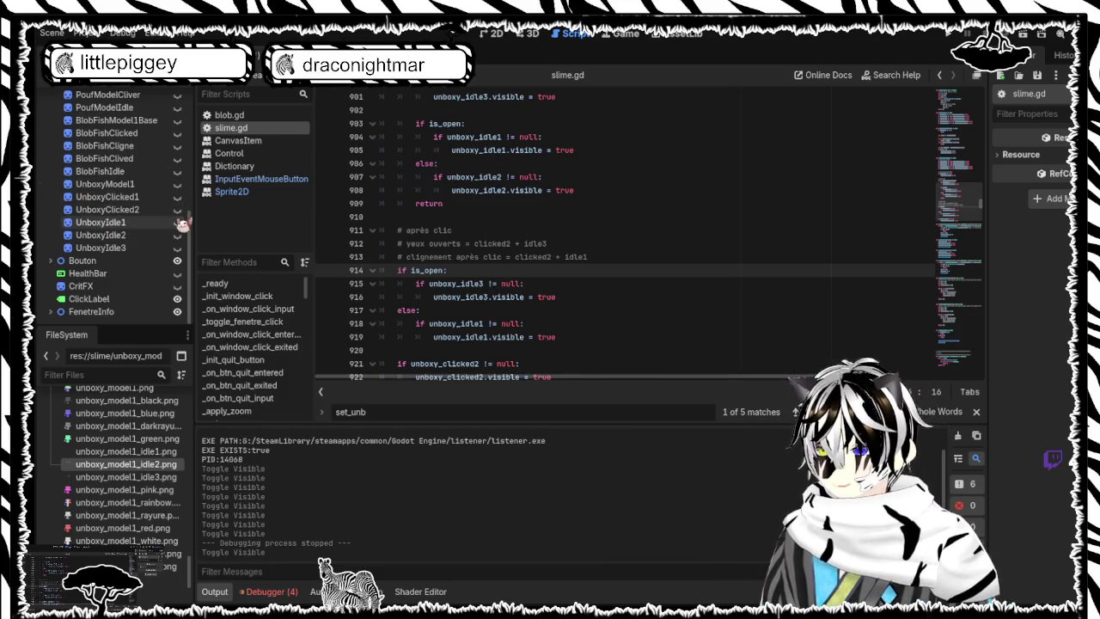
{"action": "left_click", "coordinate": [177, 196]}
{"action": "left_click", "coordinate": [494, 35]}
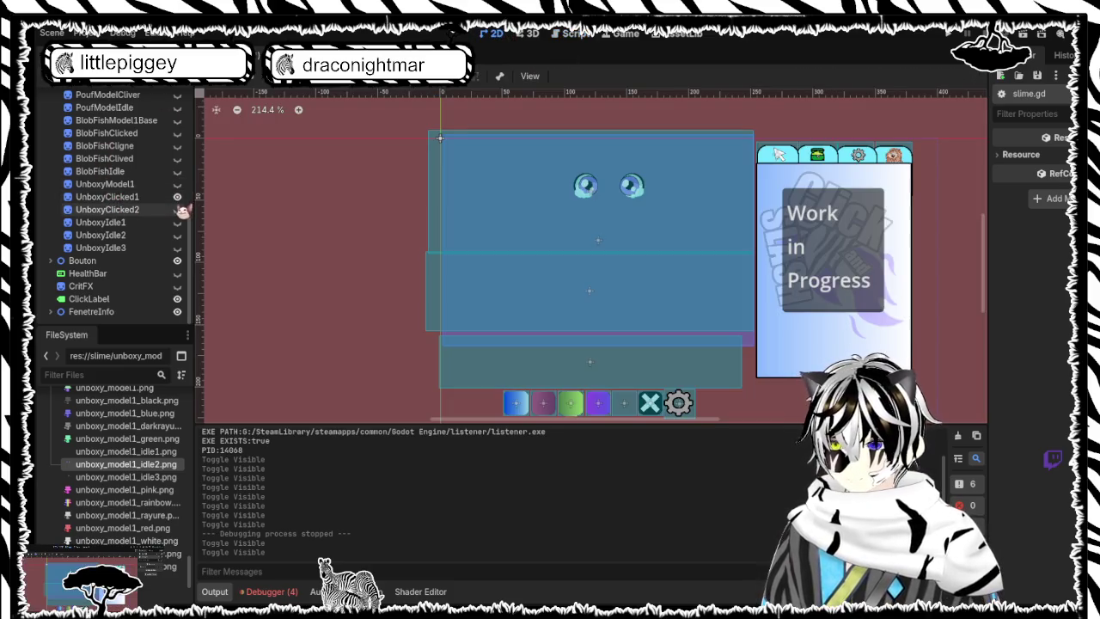
Step: Show then hide UnboxyModel1 and UnboxyClicked2, and hide UnboxyClicked1, leaving all hidden
{"action": "left_click", "coordinate": [178, 184]}
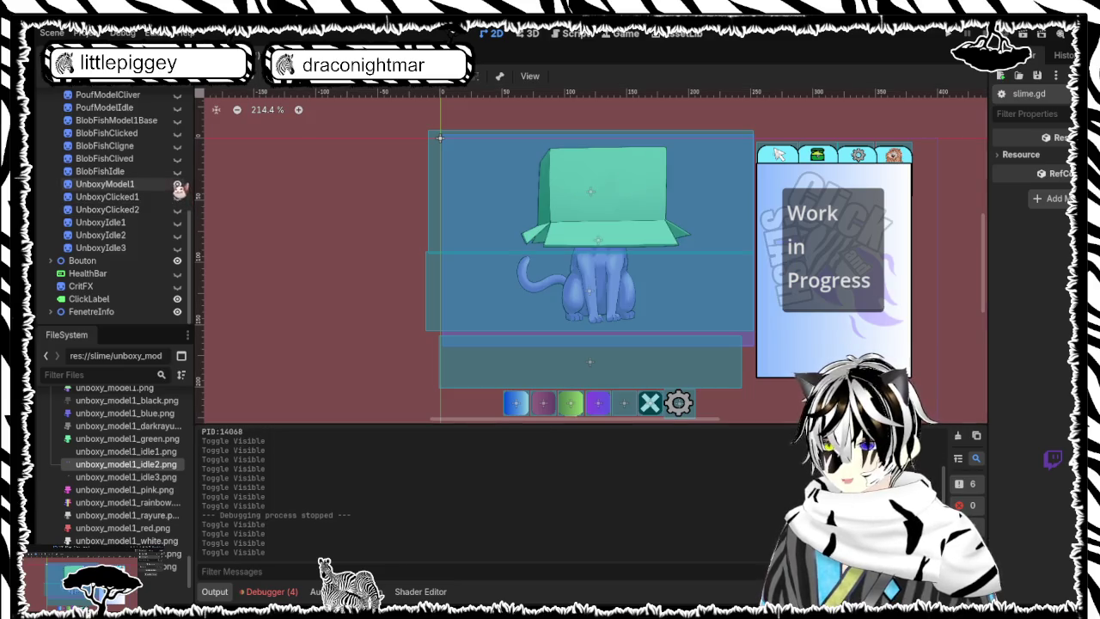
{"action": "left_click", "coordinate": [177, 196]}
{"action": "left_click", "coordinate": [177, 209]}
{"action": "left_click", "coordinate": [177, 211]}
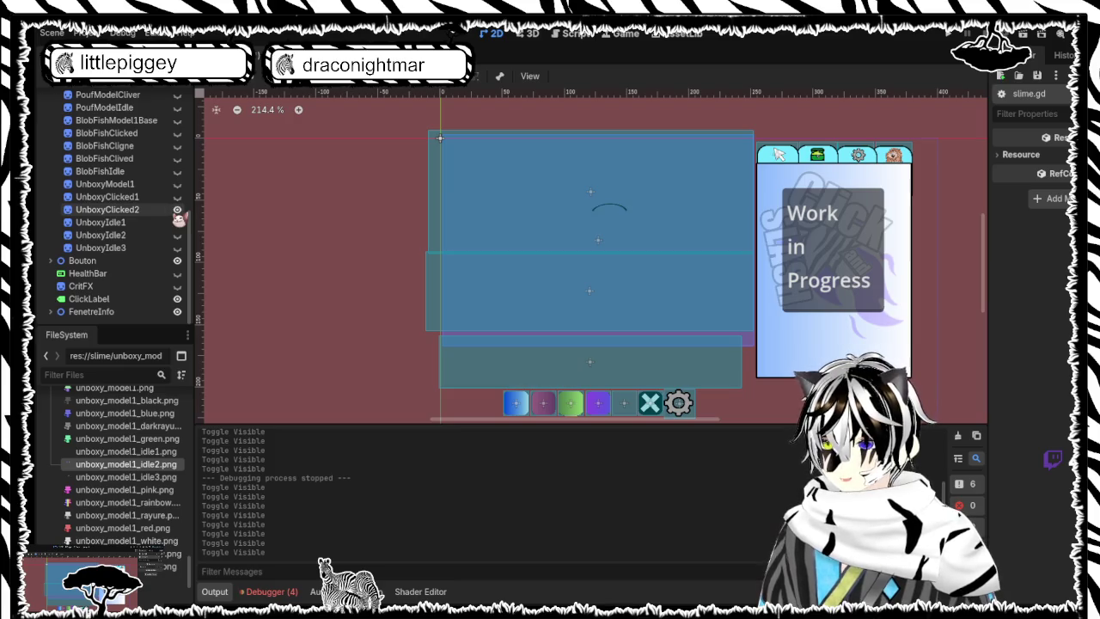
{"action": "left_click", "coordinate": [177, 210]}
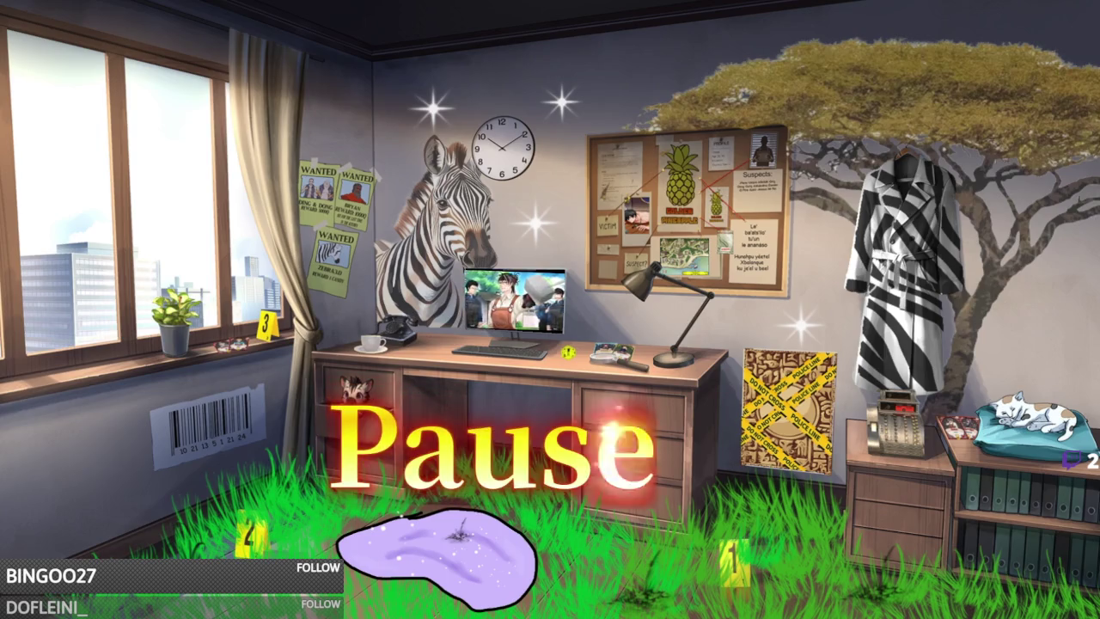
{"action": "key", "text": "Escape"}
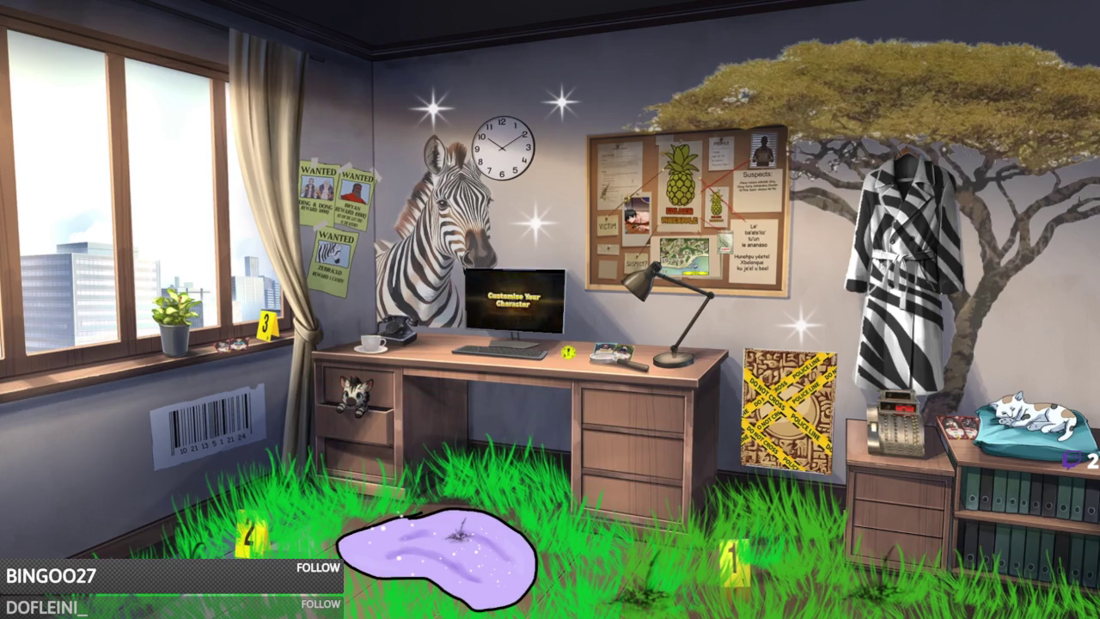
{"action": "key", "text": "Escape"}
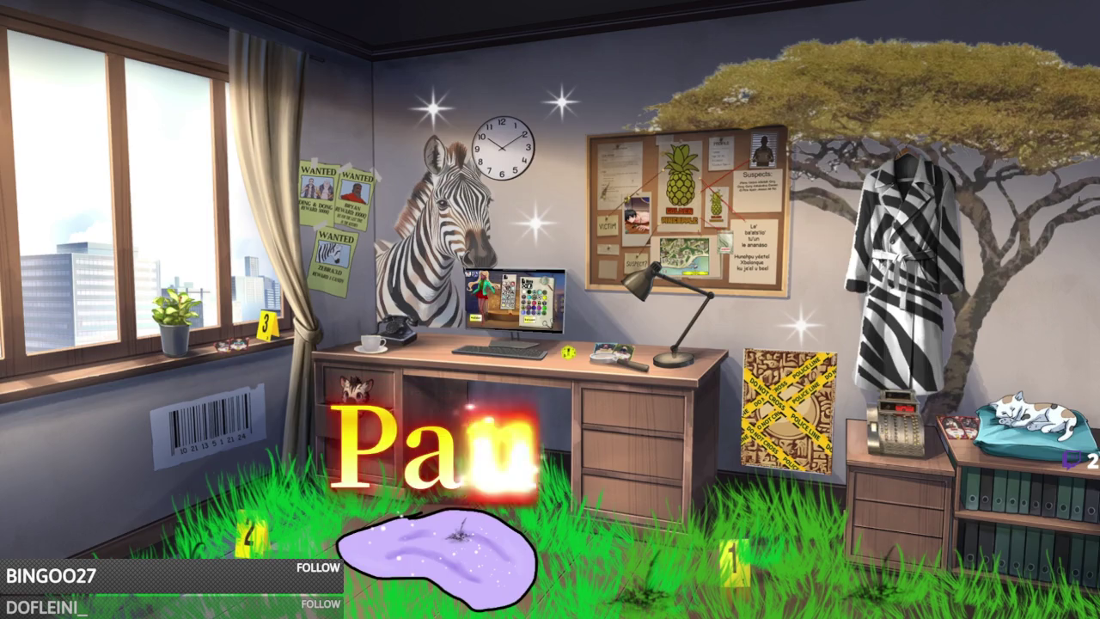
{"action": "key", "text": "Escape"}
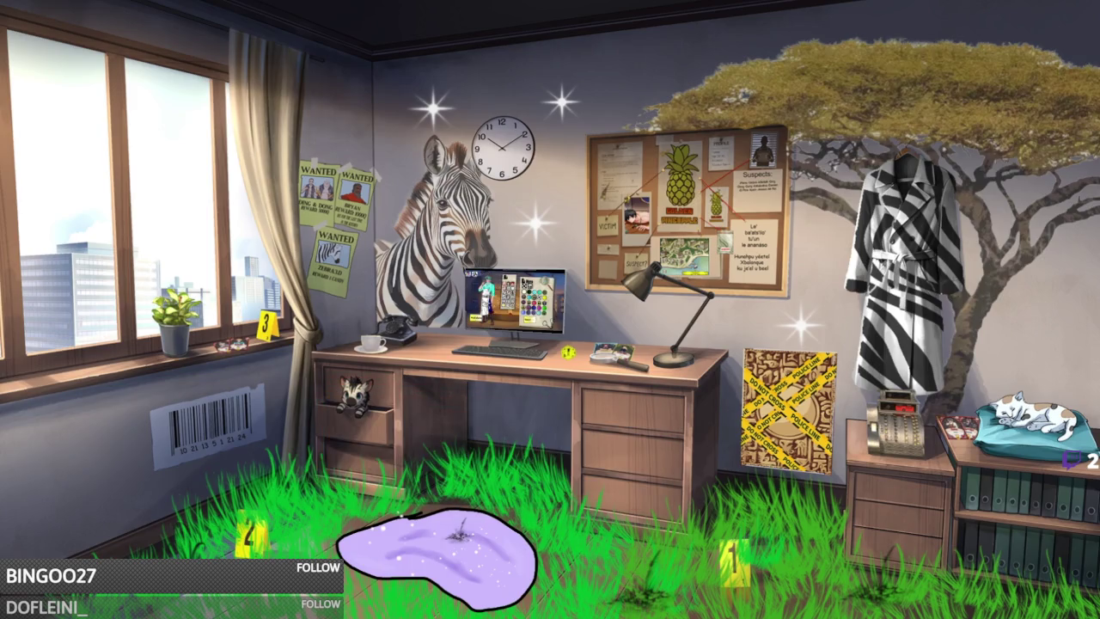
{"action": "key", "text": "Escape"}
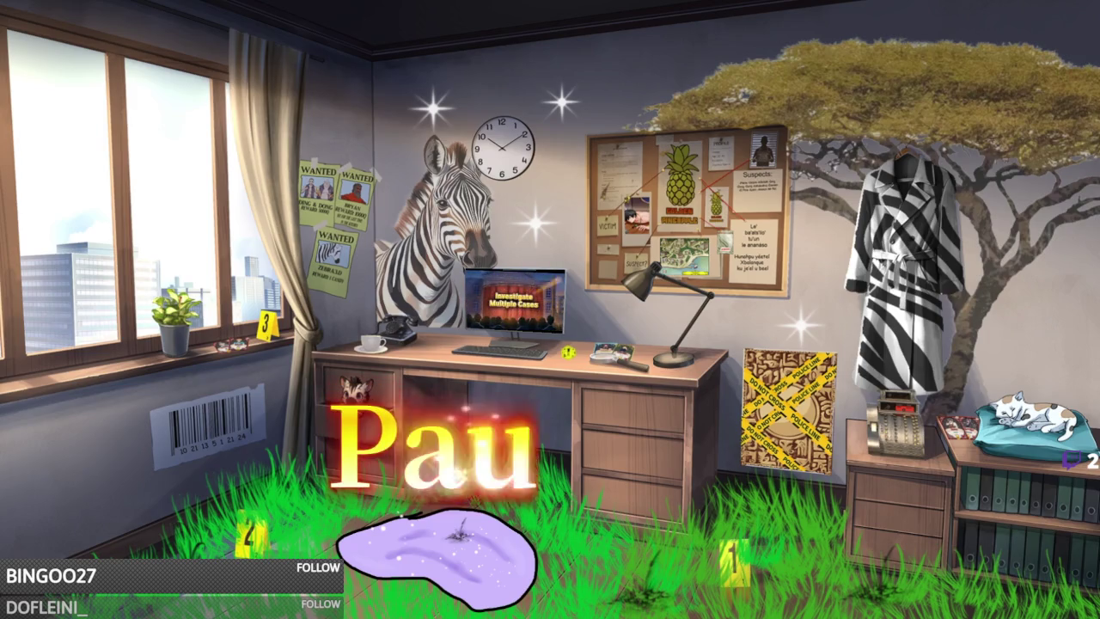
{"action": "key", "text": "Escape"}
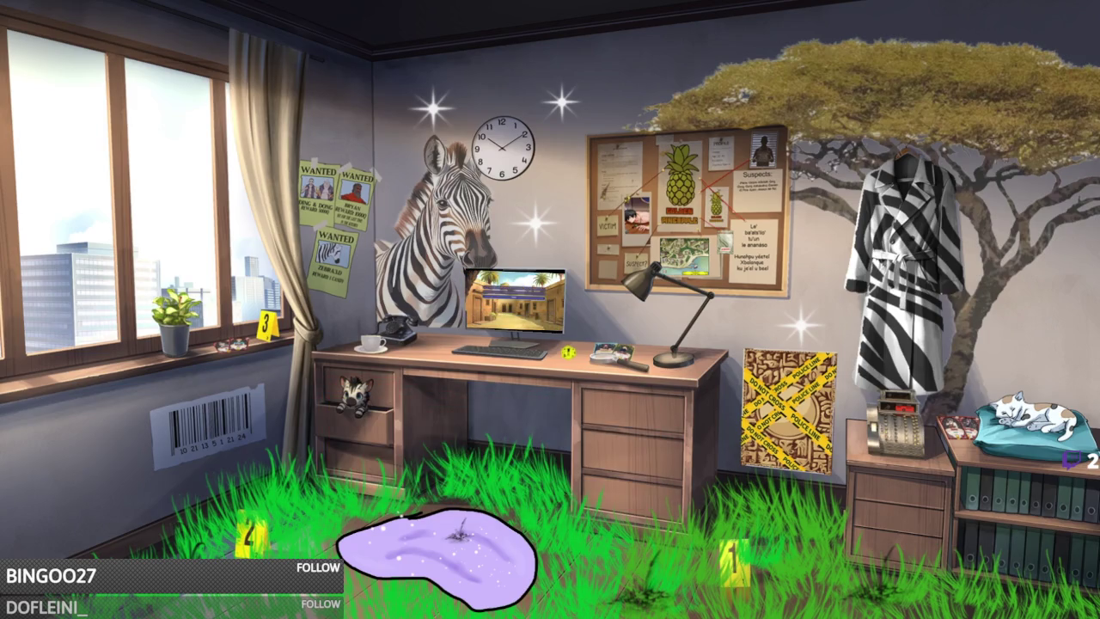
{"action": "key", "text": "Escape"}
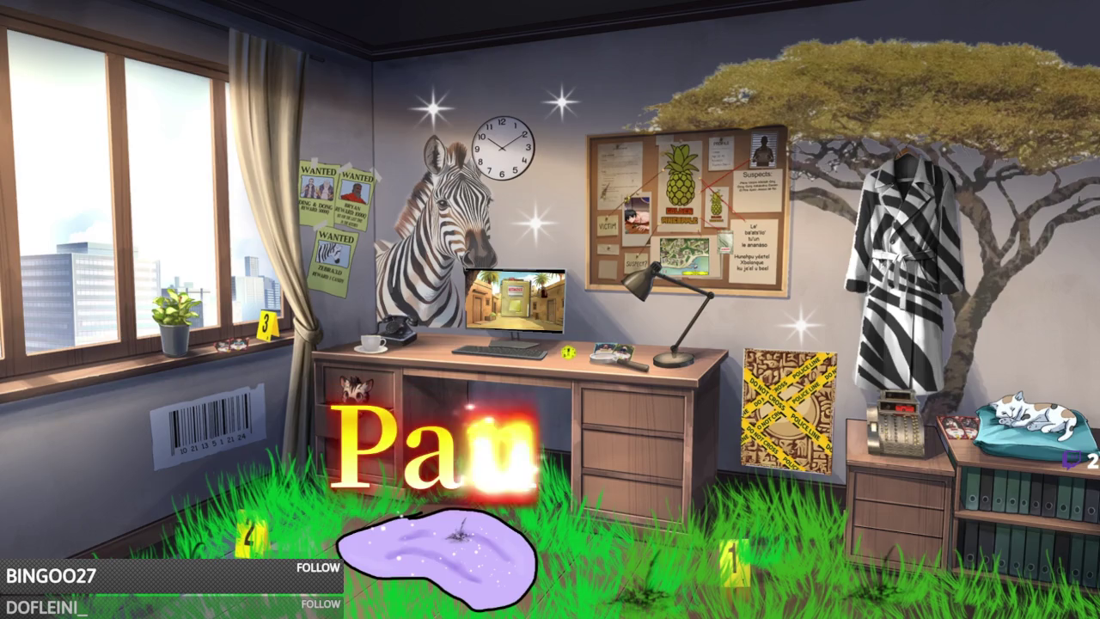
{"action": "key", "text": "Escape"}
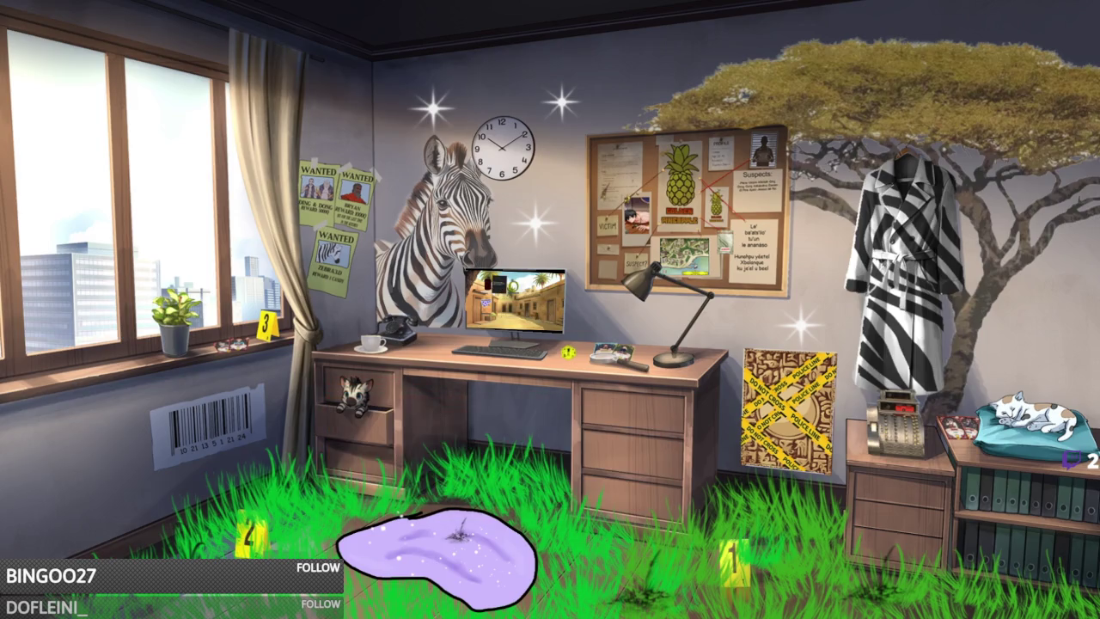
{"action": "key", "text": "Escape"}
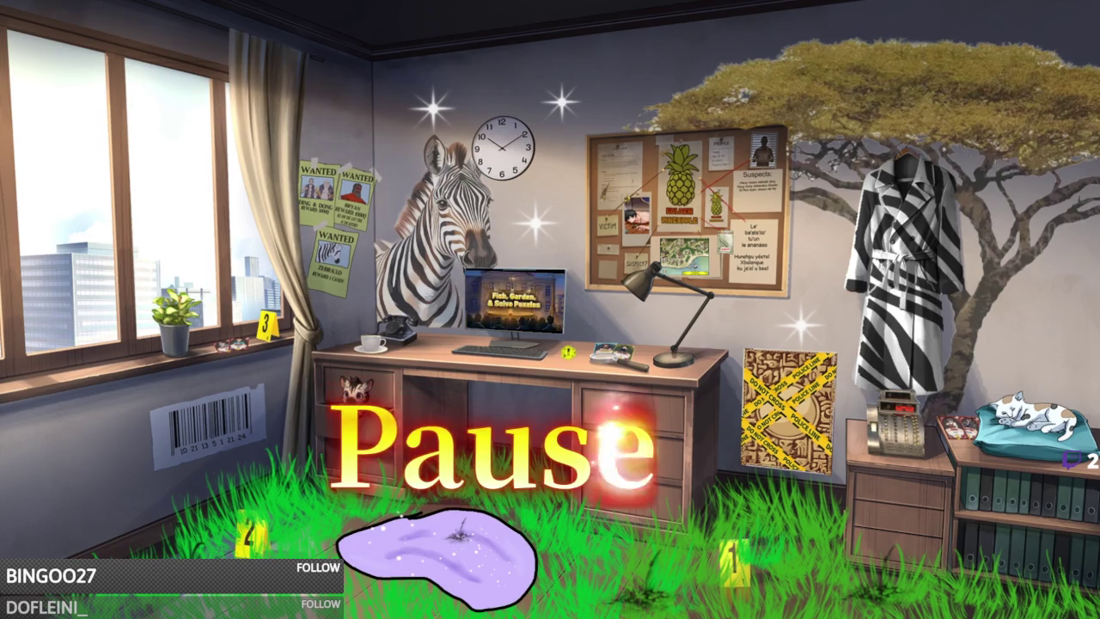